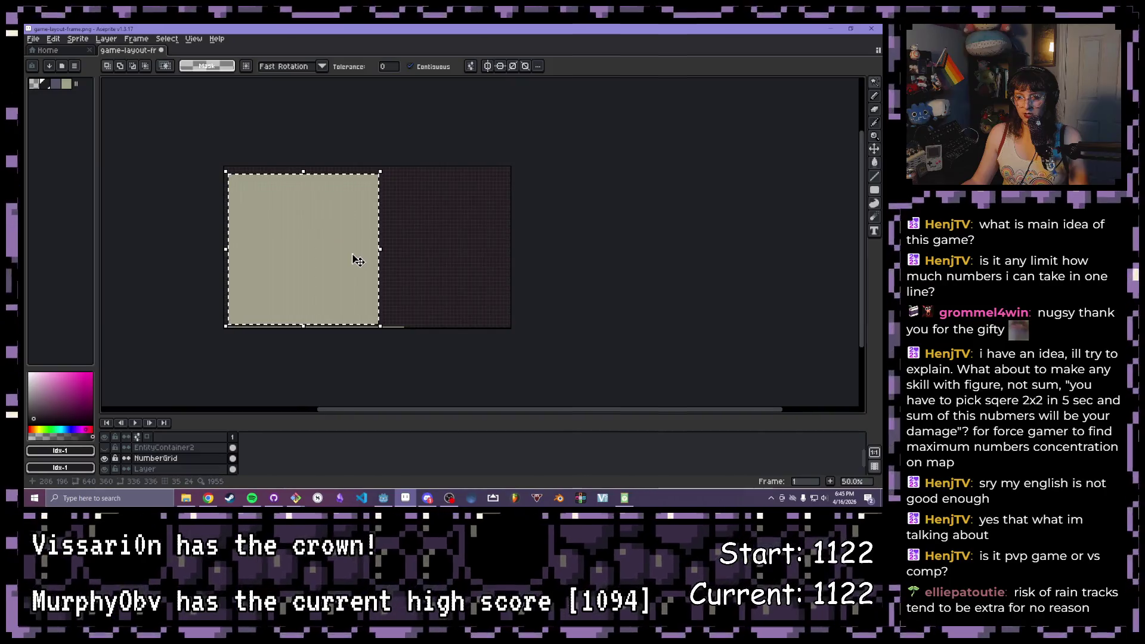
# Start transforming the beige block, drag it right, and nudge it with the arrow keys
pyautogui.click(350, 254)
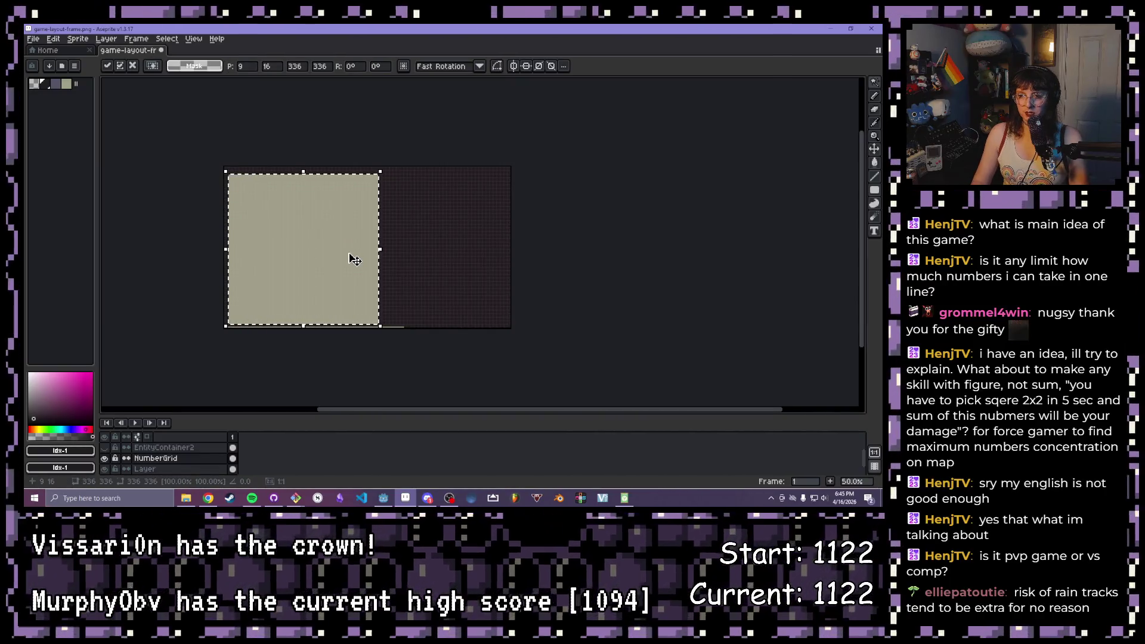
pyautogui.scroll(1, 352, 257)
pyautogui.moveTo(288, 251)
pyautogui.mouseDown()
pyautogui.moveTo(376, 223)
pyautogui.moveTo(463, 234)
pyautogui.mouseUp()
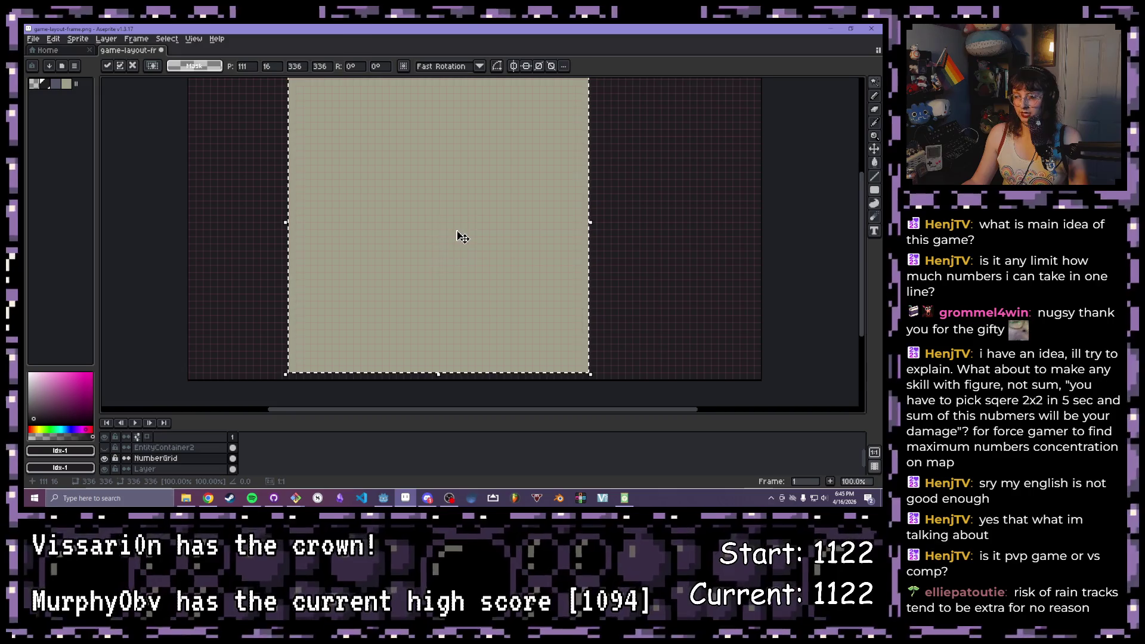
pyautogui.scroll(-1, 460, 236)
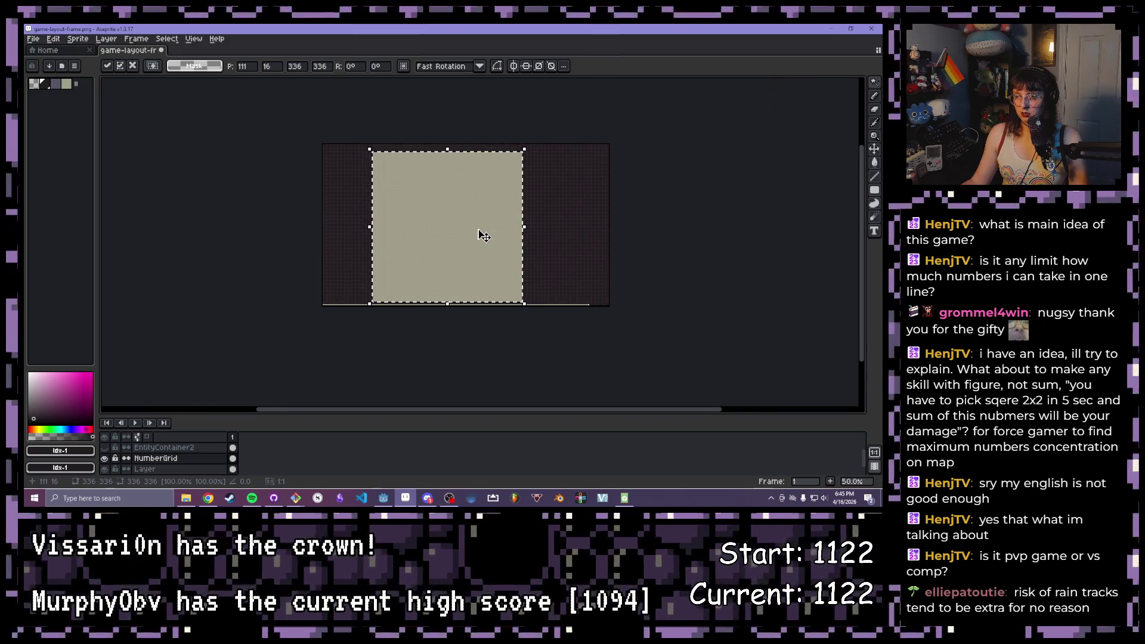
pyautogui.scroll(1, 585, 242)
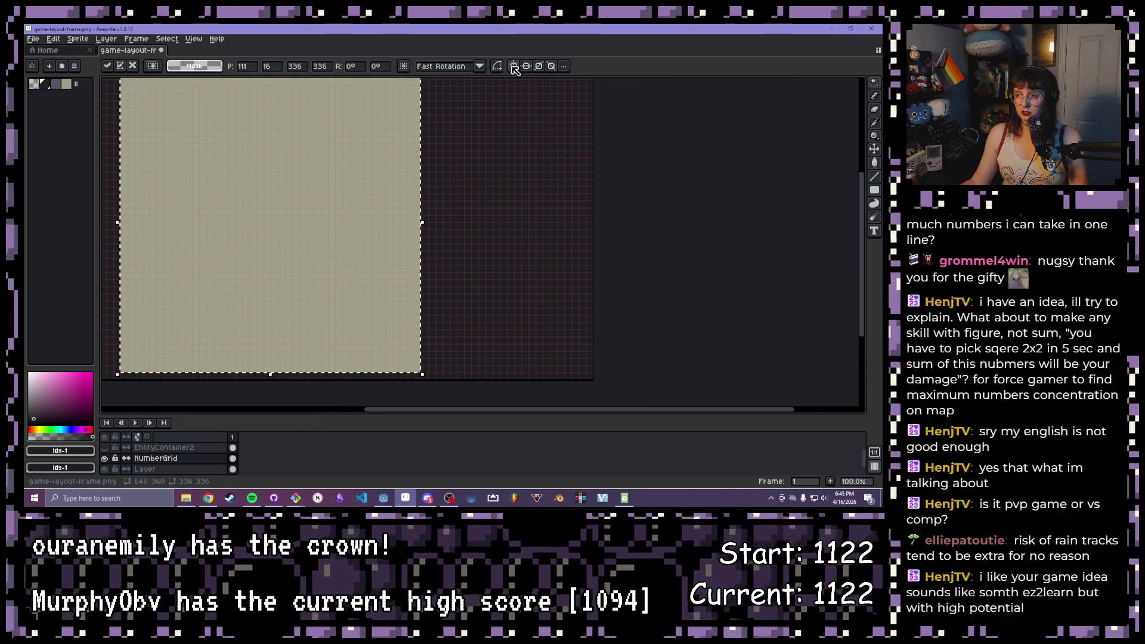
pyautogui.scroll(-1, 250, 196)
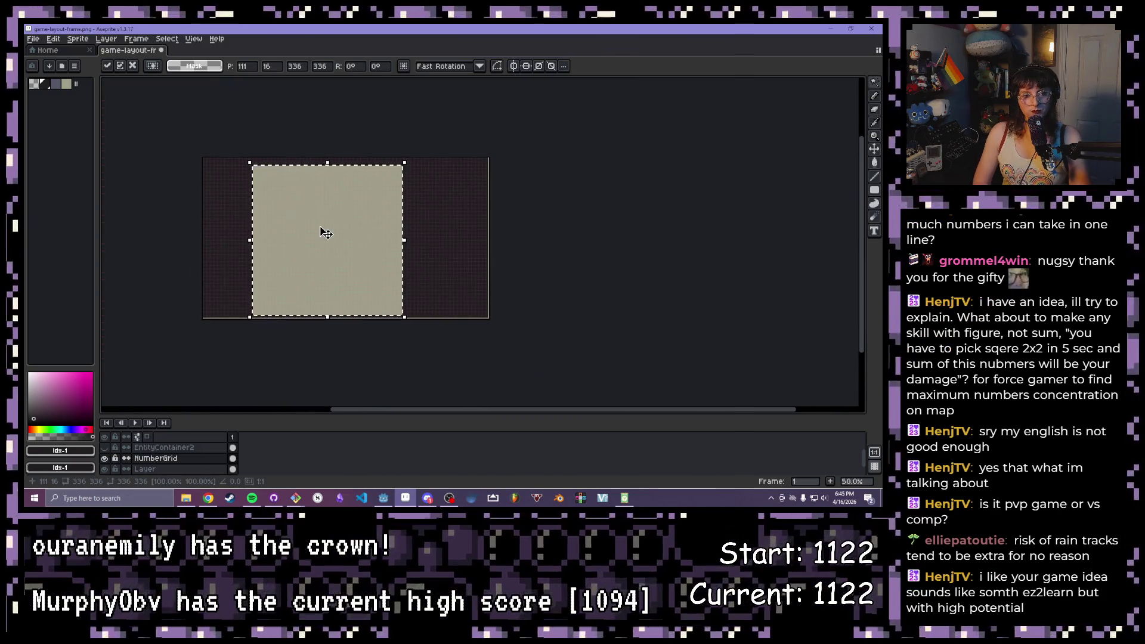
pyautogui.scroll(1, 322, 231)
pyautogui.moveTo(317, 230)
pyautogui.mouseDown()
pyautogui.moveTo(343, 184)
pyautogui.moveTo(359, 184)
pyautogui.mouseUp()
pyautogui.moveTo(369, 227); pyautogui.dragTo(390, 231)
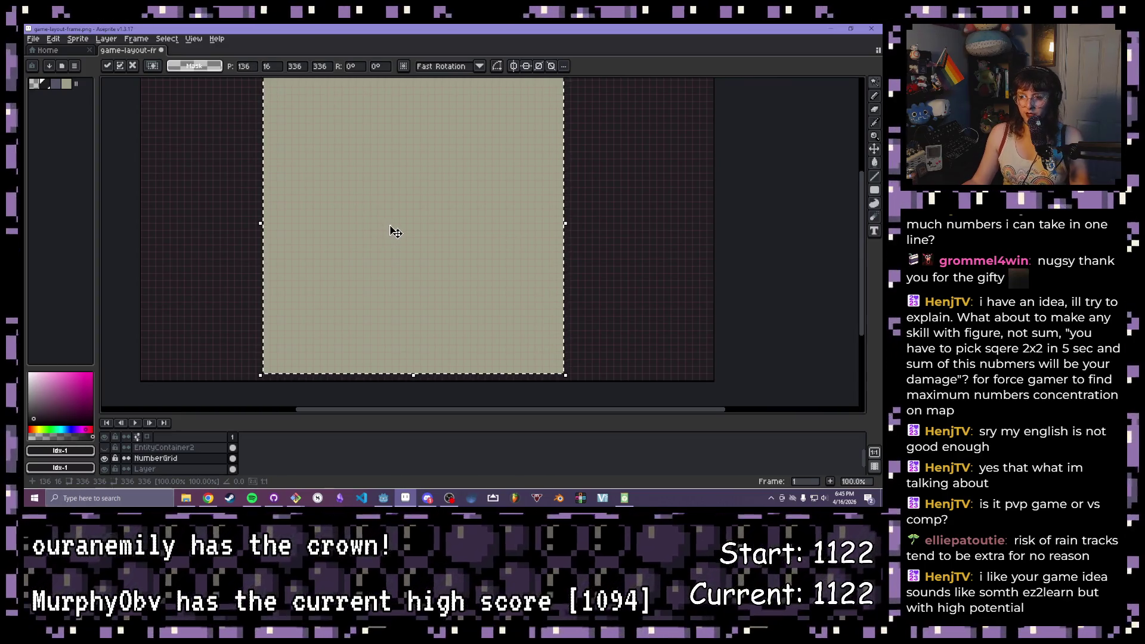
pyautogui.press('Right')
pyautogui.press('Right')
pyautogui.press('Right')
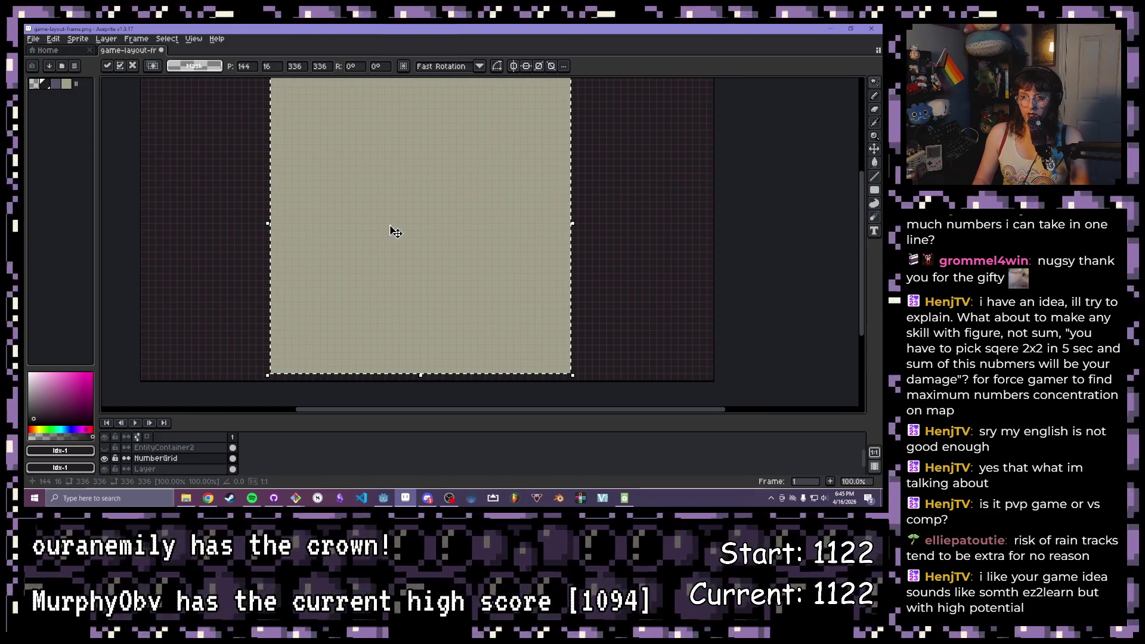
pyautogui.press('Left')
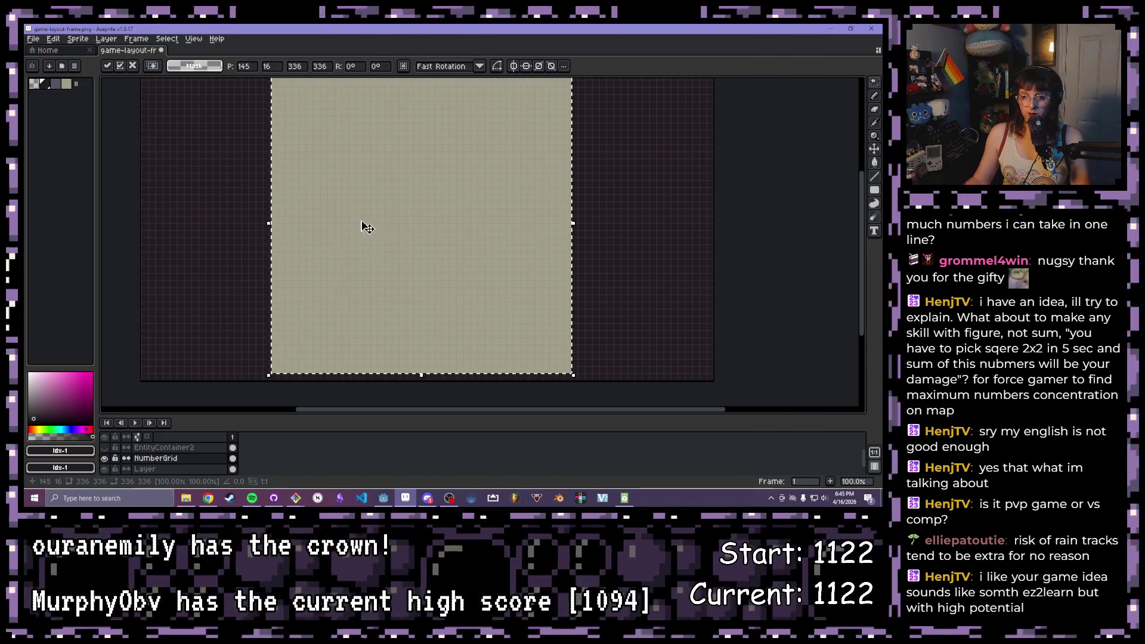
# Fine-tune the beige block with arrow nudges until it sits at X 152, checking its edges
pyautogui.scroll(4, 367, 228)
pyautogui.moveTo(205, 274); pyautogui.dragTo(360, 250)
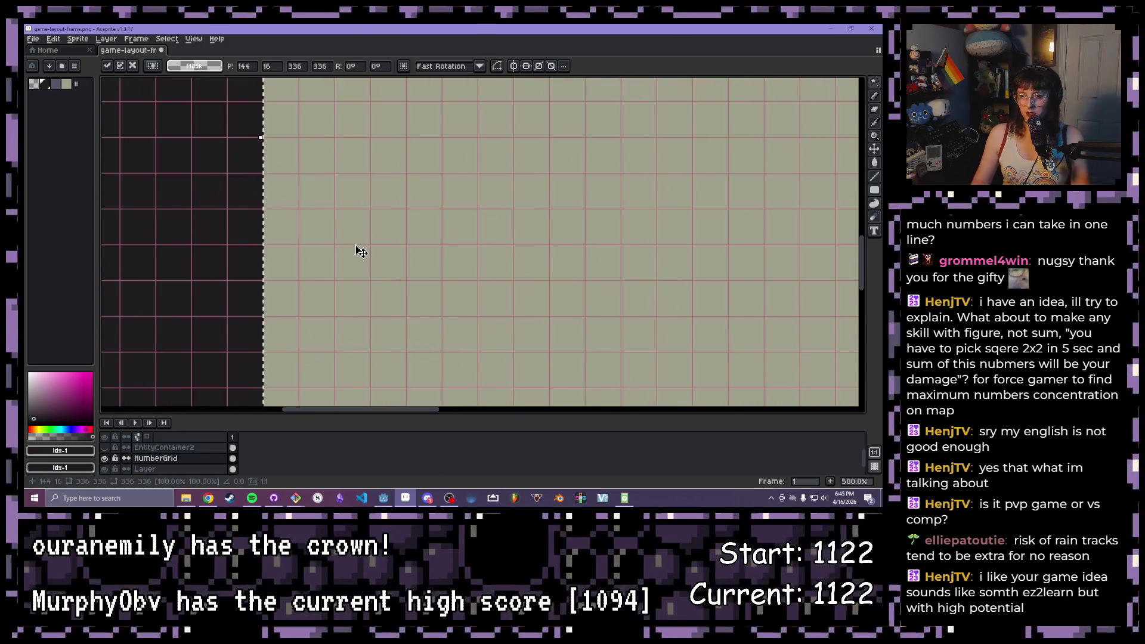
pyautogui.scroll(-4, 358, 244)
pyautogui.moveTo(488, 255); pyautogui.dragTo(452, 278)
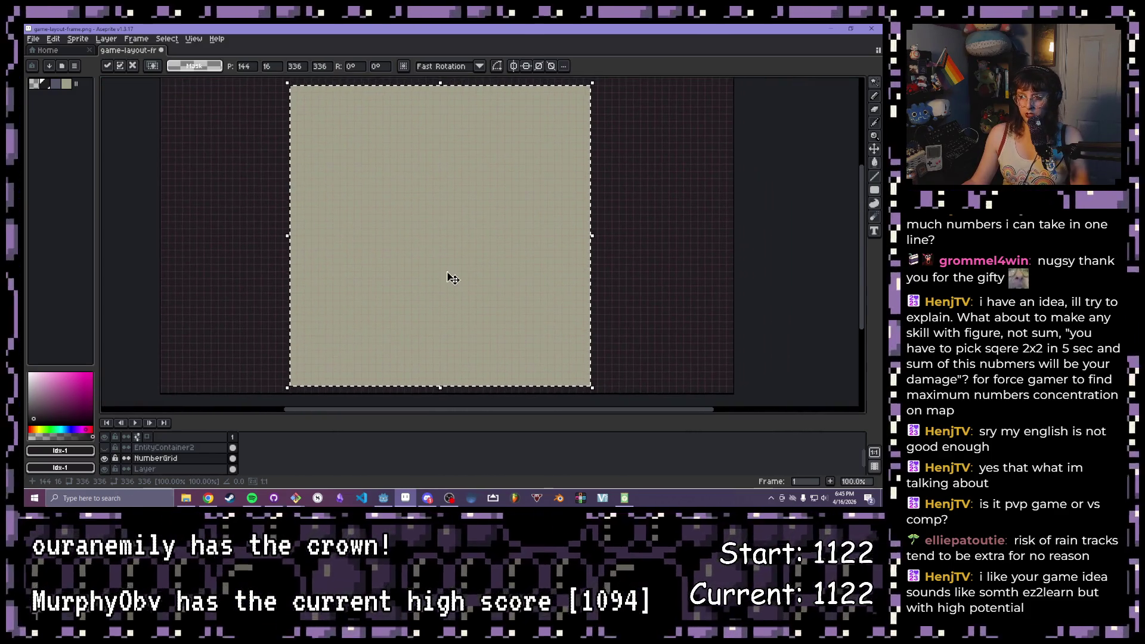
pyautogui.press('Right')
pyautogui.press('Right')
pyautogui.press('Right')
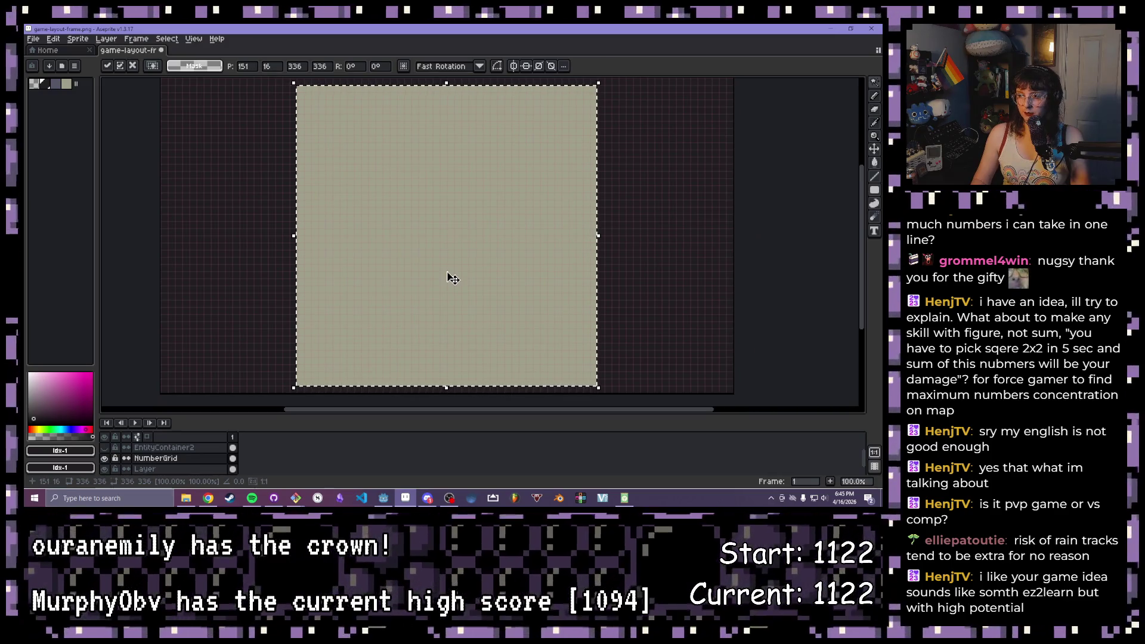
pyautogui.press('Right')
pyautogui.press('Left')
pyautogui.scroll(3, 366, 274)
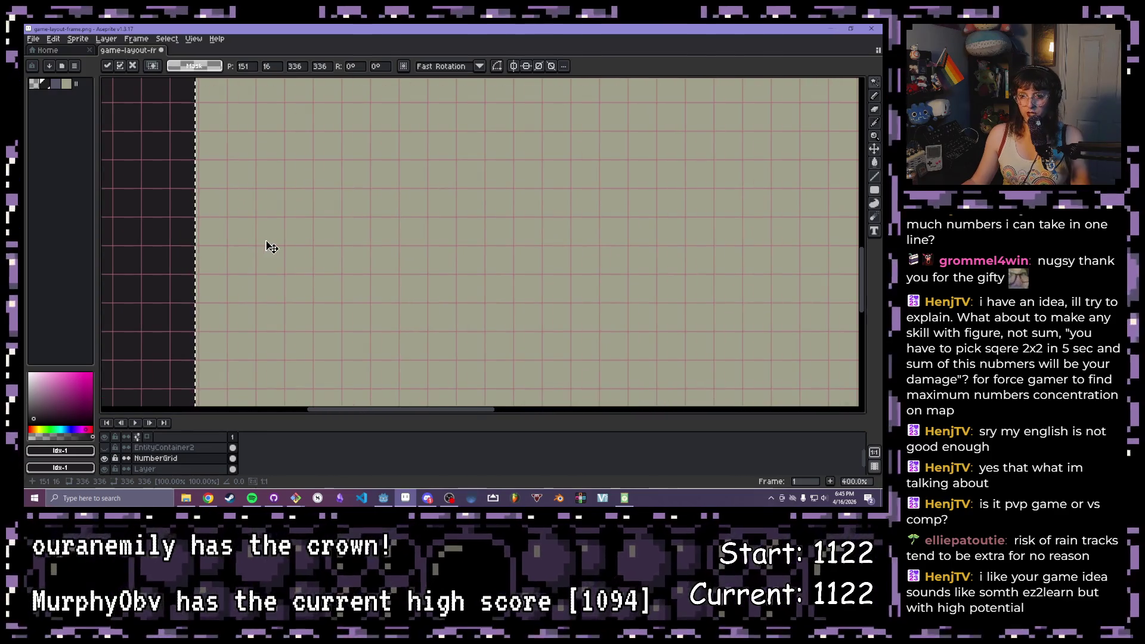
pyautogui.press('Right')
pyautogui.scroll(-4, 521, 244)
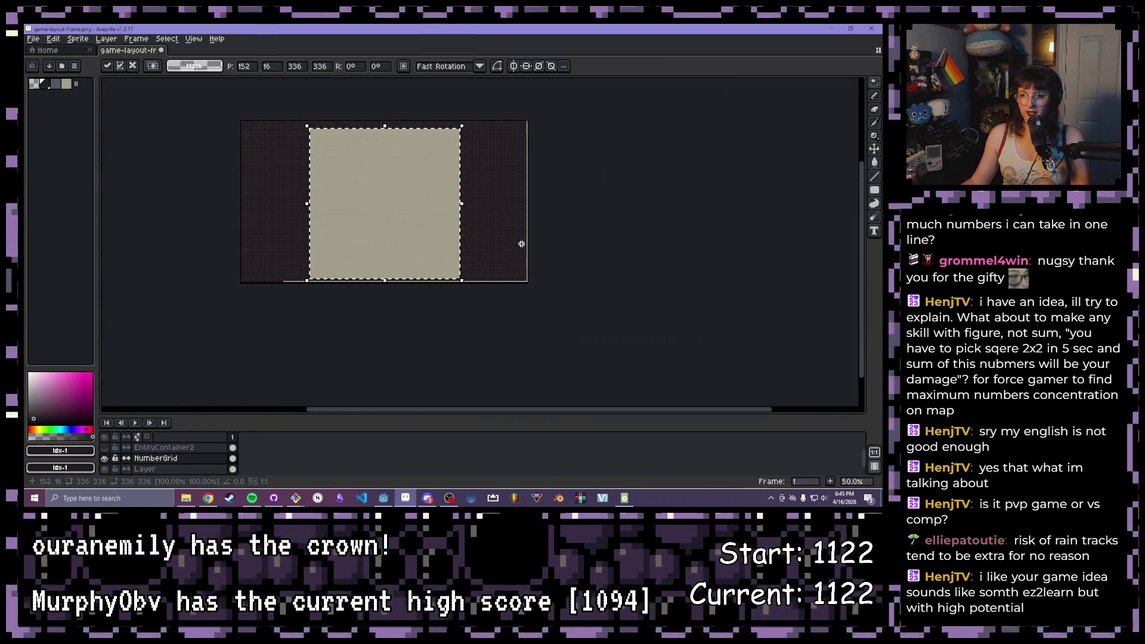
pyautogui.scroll(2, 431, 258)
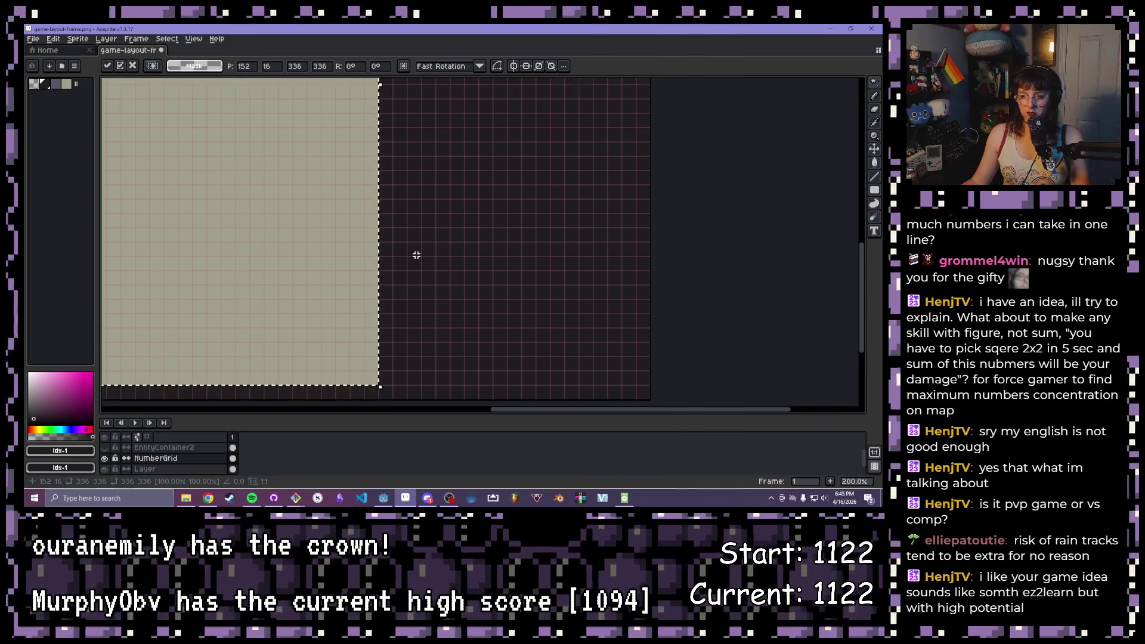
pyautogui.scroll(1, 452, 285)
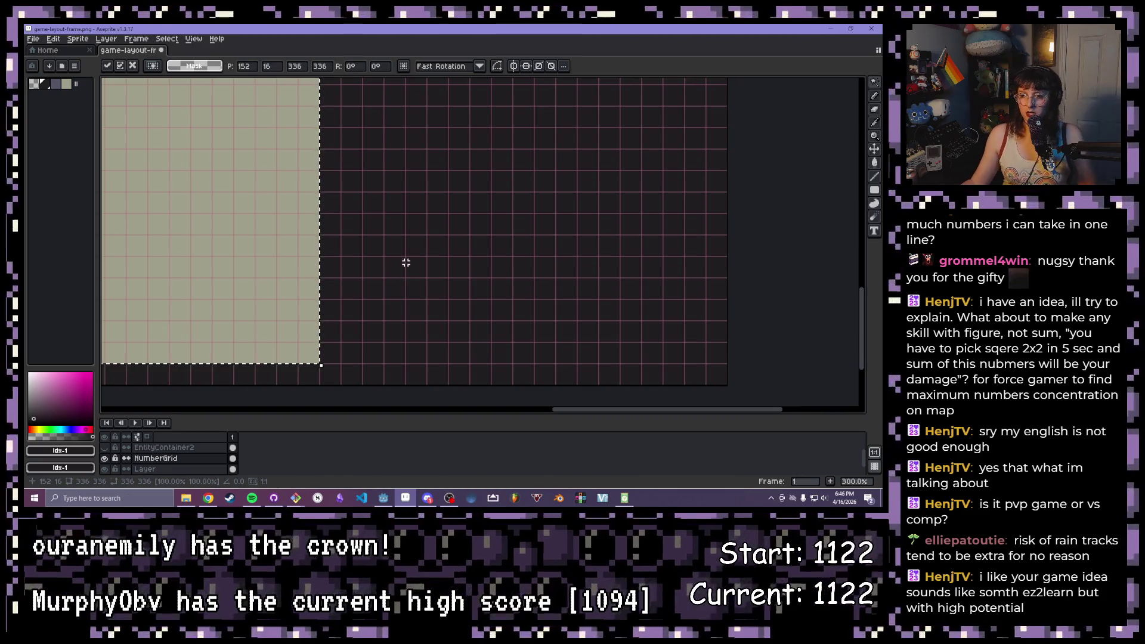
pyautogui.scroll(-3, 358, 245)
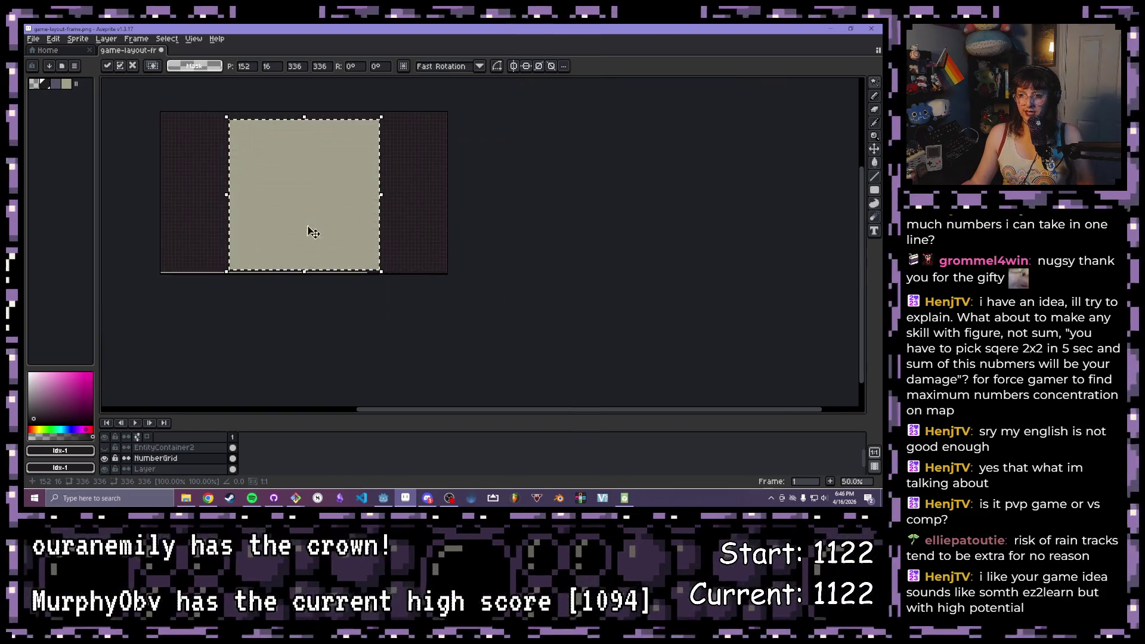
pyautogui.scroll(1, 309, 236)
pyautogui.moveTo(304, 213)
pyautogui.mouseDown()
pyautogui.moveTo(359, 247)
pyautogui.moveTo(370, 273)
pyautogui.moveTo(439, 238)
pyautogui.moveTo(554, 222)
pyautogui.moveTo(504, 287)
pyautogui.mouseUp()
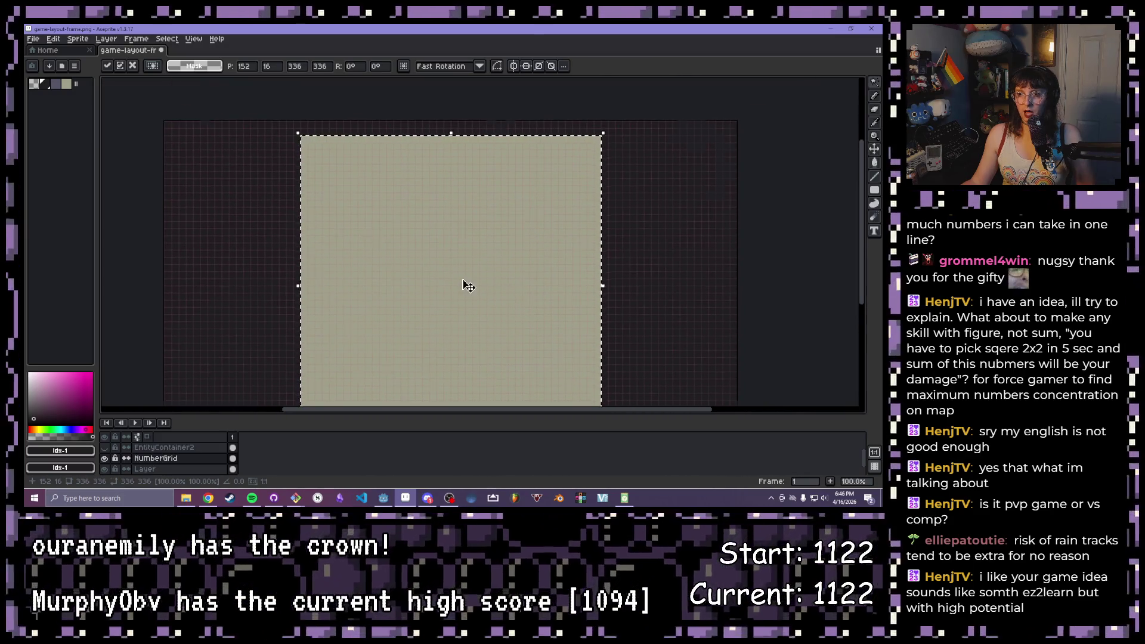
pyautogui.scroll(1, 439, 220)
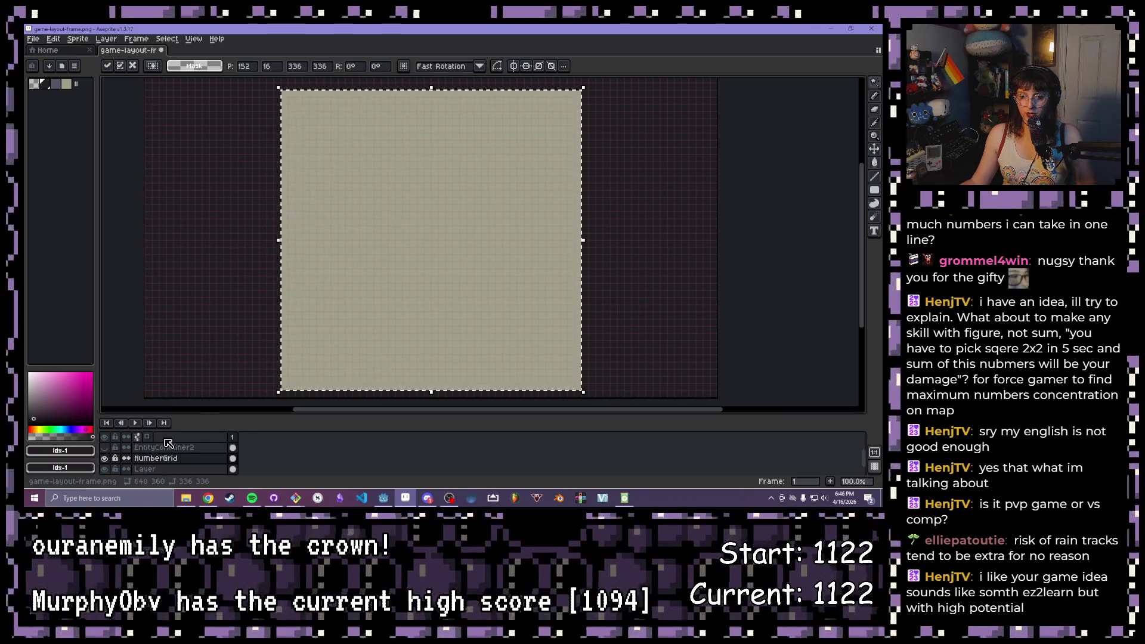
# Commit the beige block at 152,16, hide the purple-block layer, and pick palette colour 2
pyautogui.click(105, 447)
pyautogui.scroll(-1, 482, 346)
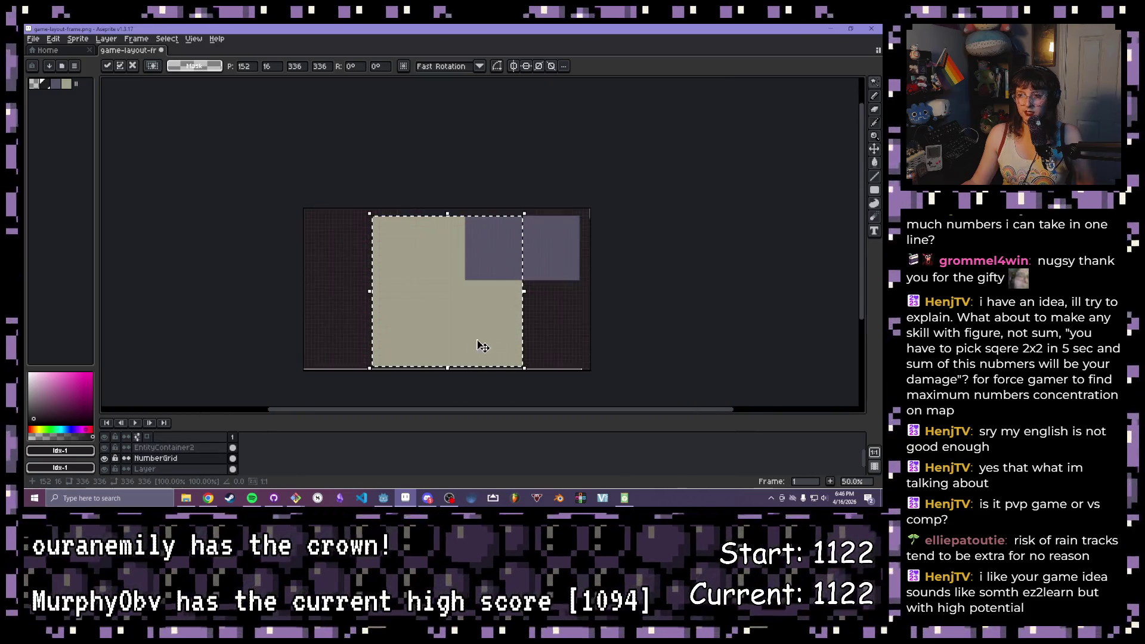
pyautogui.hscroll(2, 477, 298)
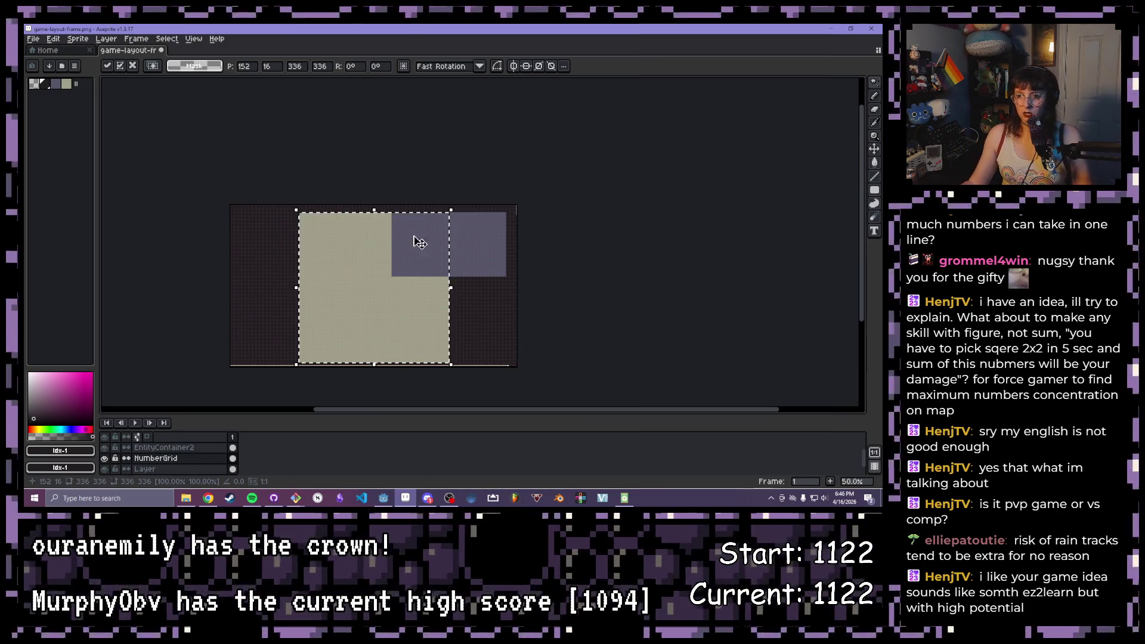
pyautogui.click(105, 457)
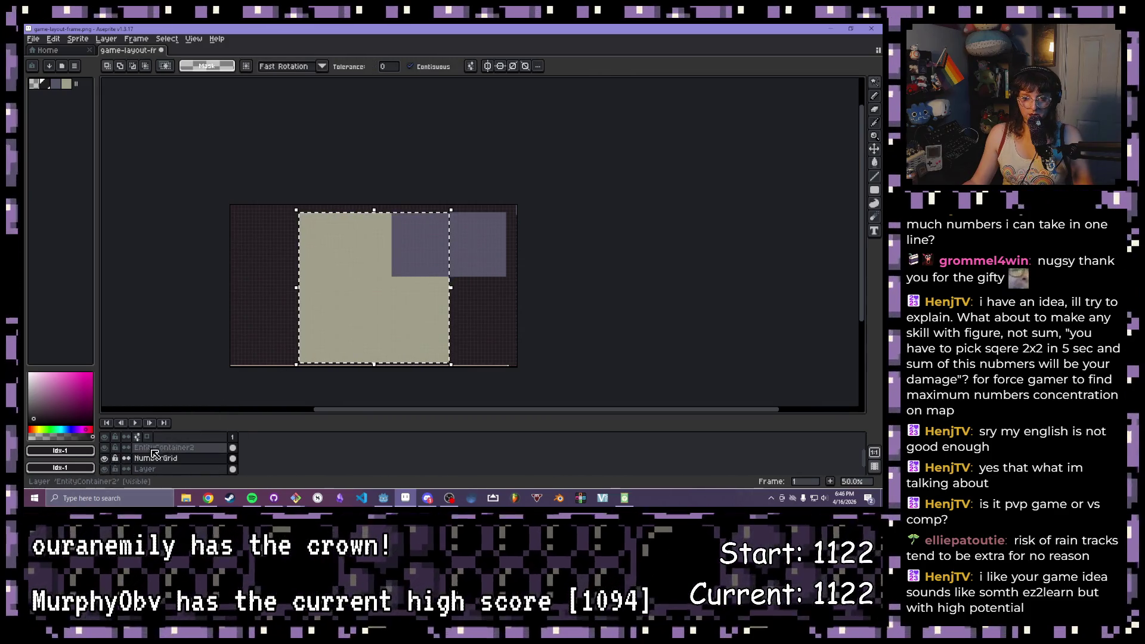
pyautogui.click(105, 447)
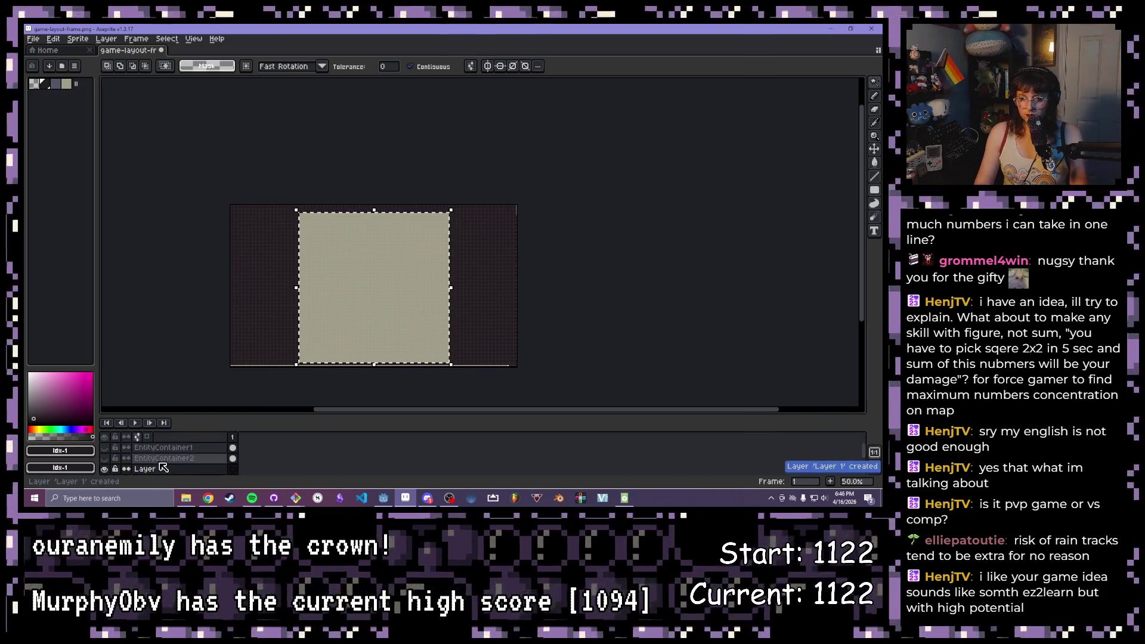
pyautogui.click(58, 86)
pyautogui.scroll(2, 192, 246)
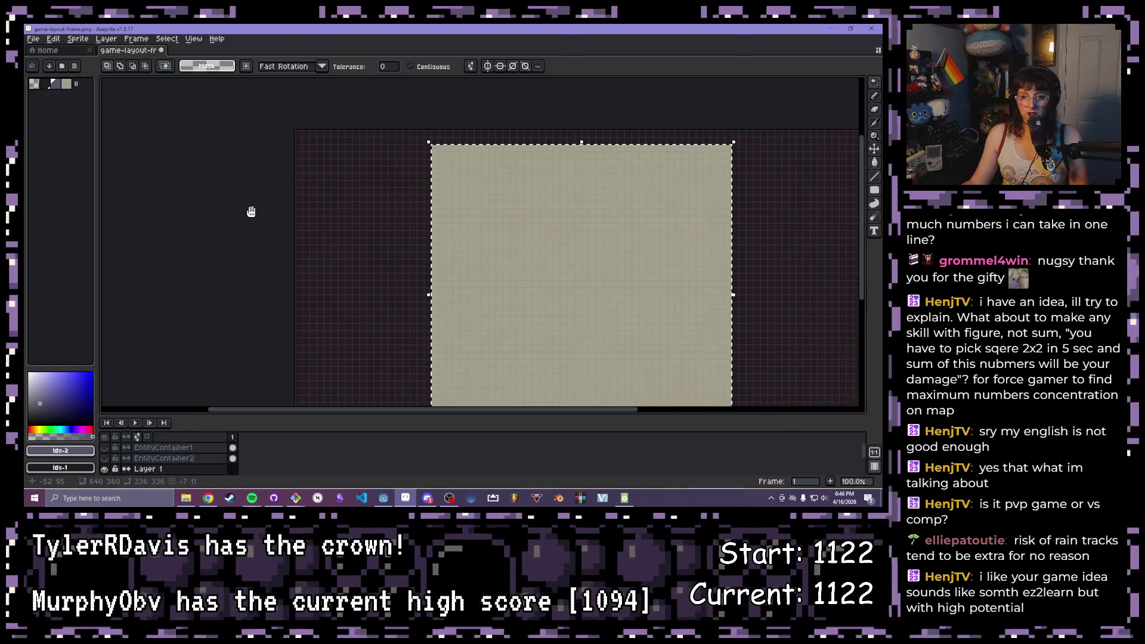
# Deselect and draw a filled purple rectangle at the lower left beside the beige play area
pyautogui.moveTo(248, 206); pyautogui.dragTo(209, 176)
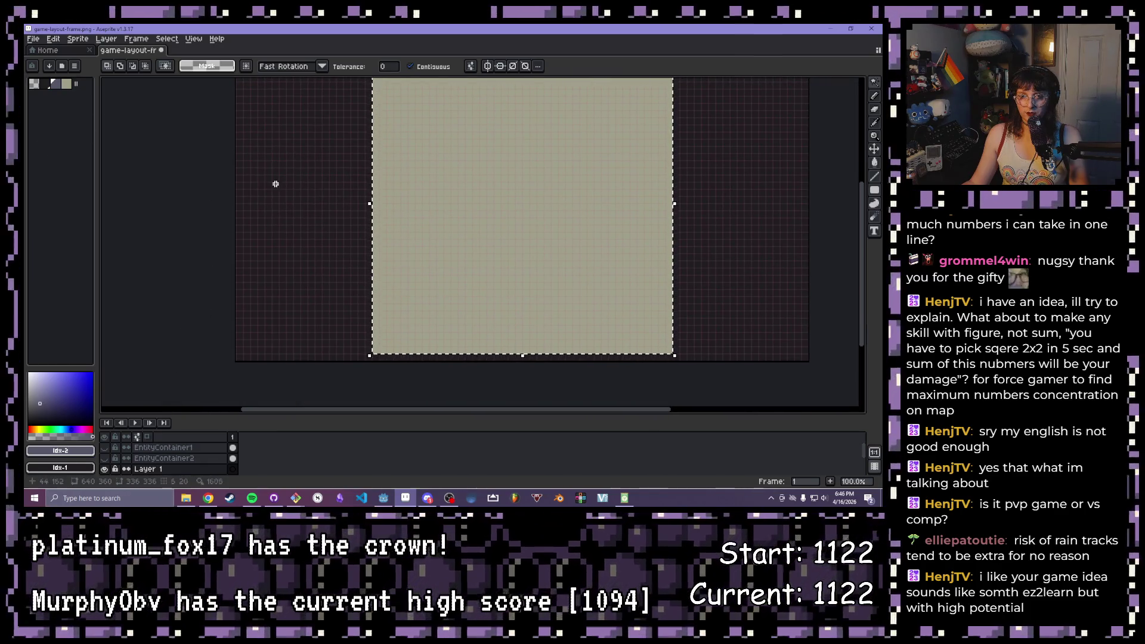
pyautogui.hotkey('ctrl', 'd')
pyautogui.press('u')
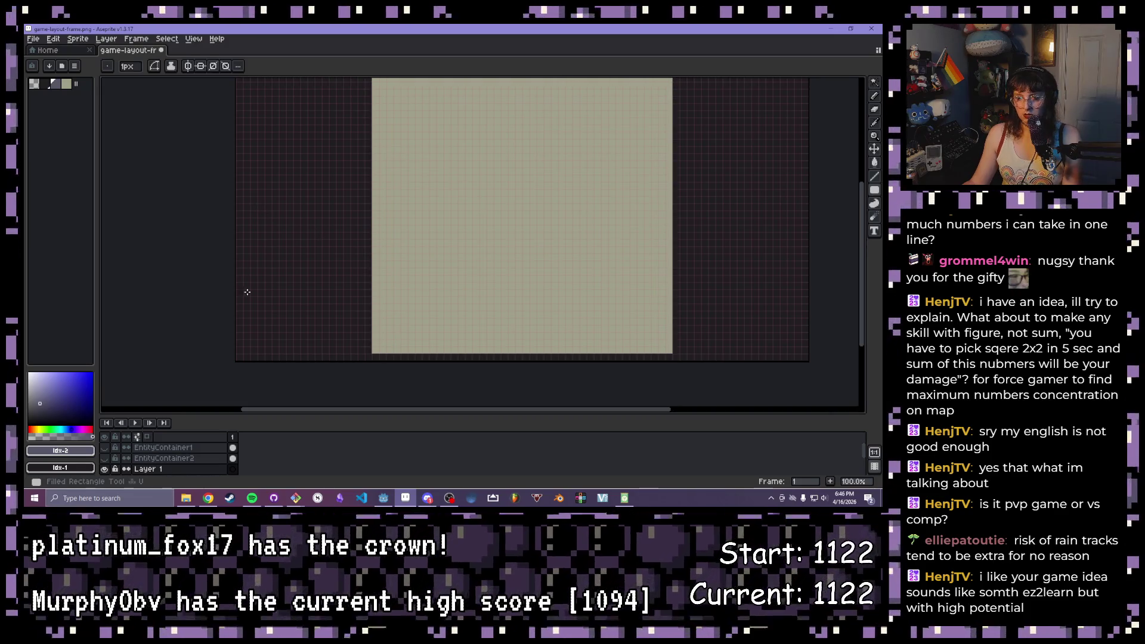
pyautogui.moveTo(260, 342); pyautogui.dragTo(325, 266)
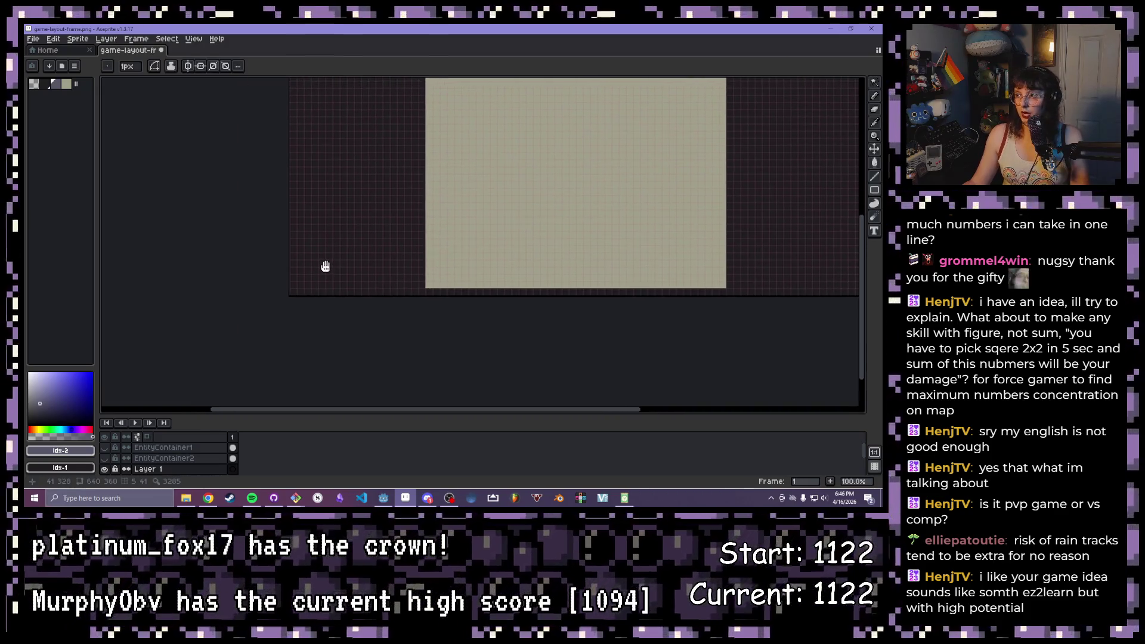
pyautogui.scroll(1, 304, 299)
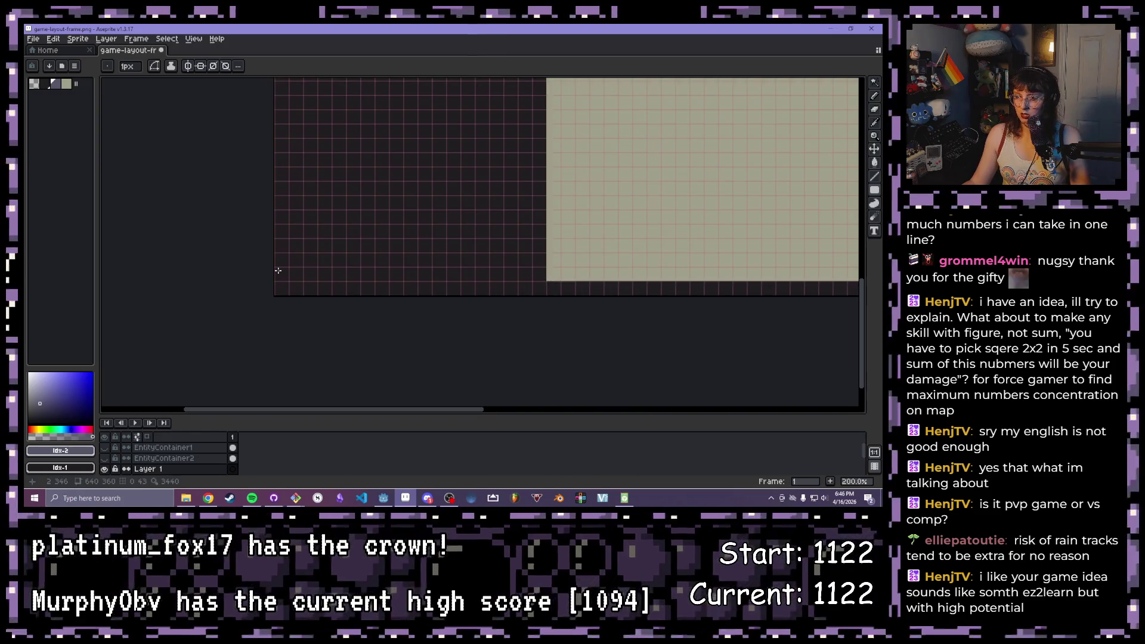
pyautogui.scroll(1, 278, 270)
pyautogui.moveTo(278, 271); pyautogui.dragTo(269, 321)
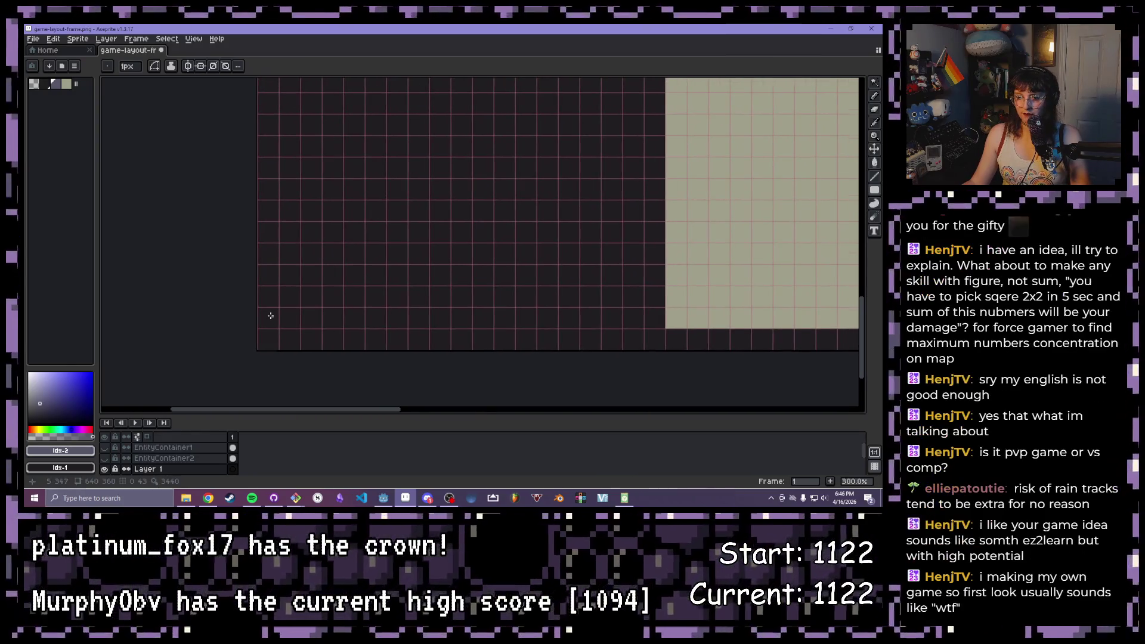
pyautogui.scroll(-1, 271, 315)
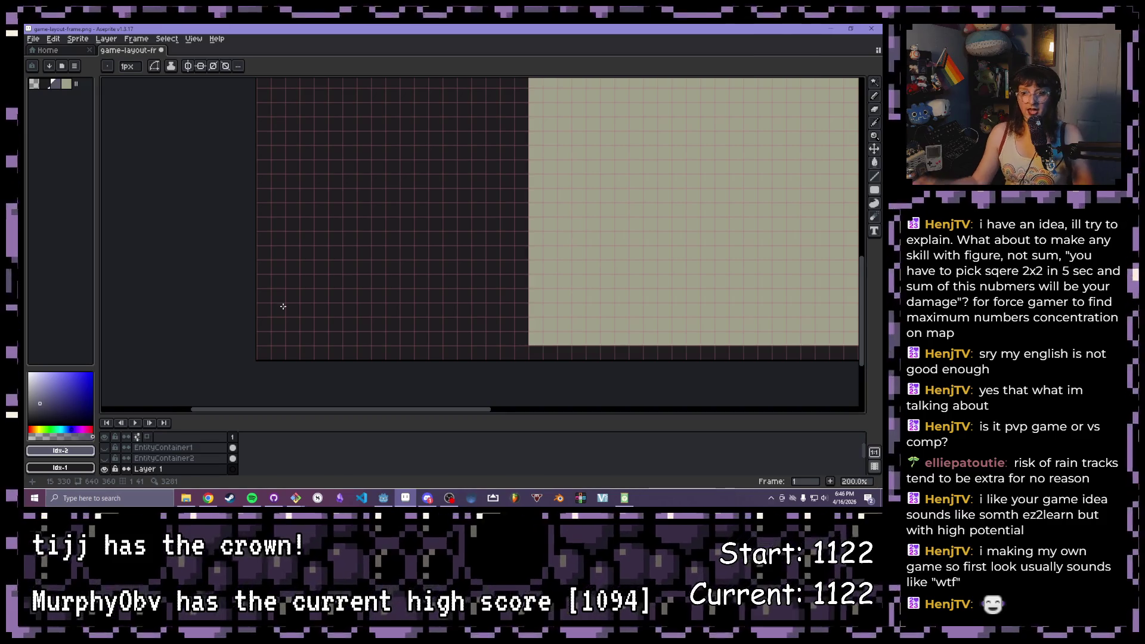
pyautogui.scroll(1, 314, 310)
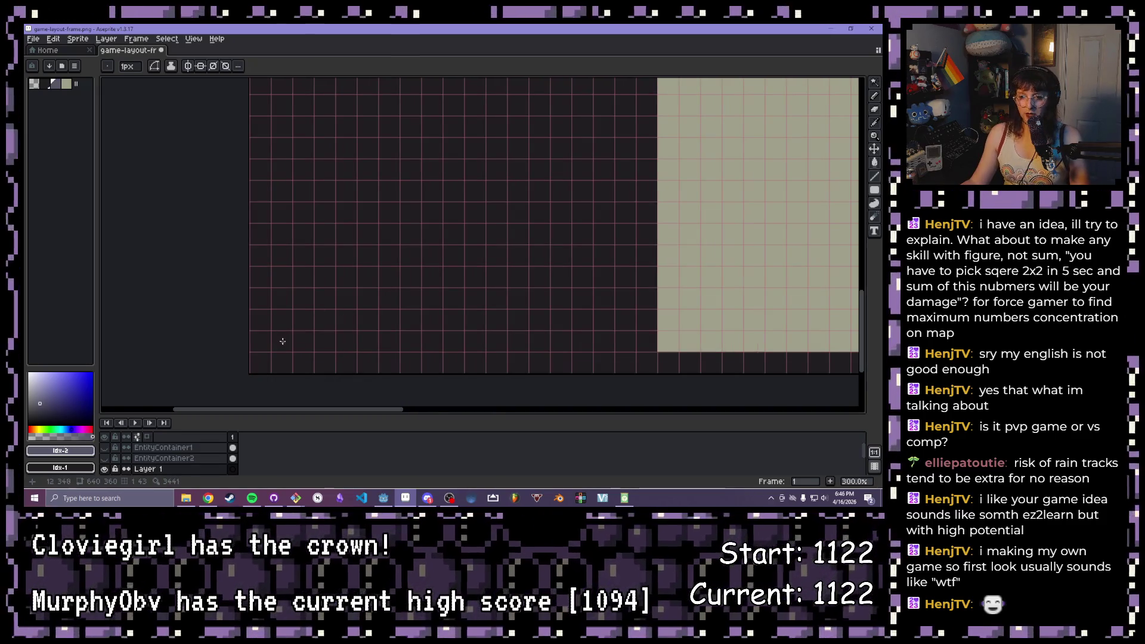
pyautogui.scroll(1, 257, 272)
pyautogui.moveTo(259, 286)
pyautogui.mouseDown()
pyautogui.moveTo(406, 119)
pyautogui.moveTo(605, 78)
pyautogui.moveTo(700, 78)
pyautogui.moveTo(721, 83)
pyautogui.moveTo(724, 141)
pyautogui.mouseUp()
# Check the whole layout and select the purple square with the Magic Wand
pyautogui.scroll(-3, 726, 141)
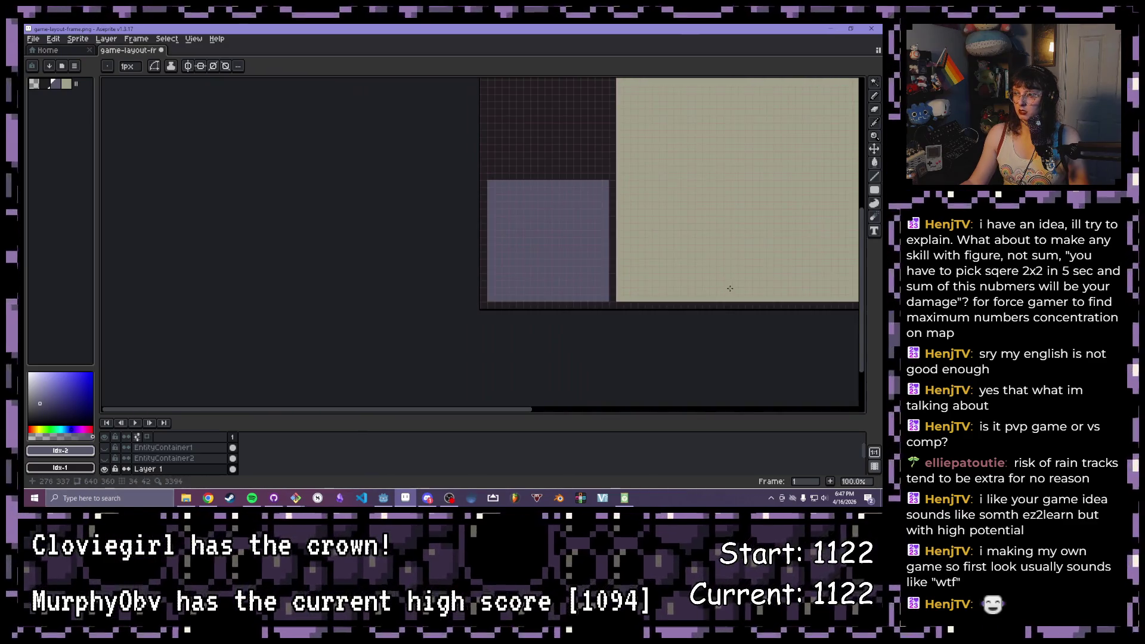
pyautogui.scroll(-1, 576, 310)
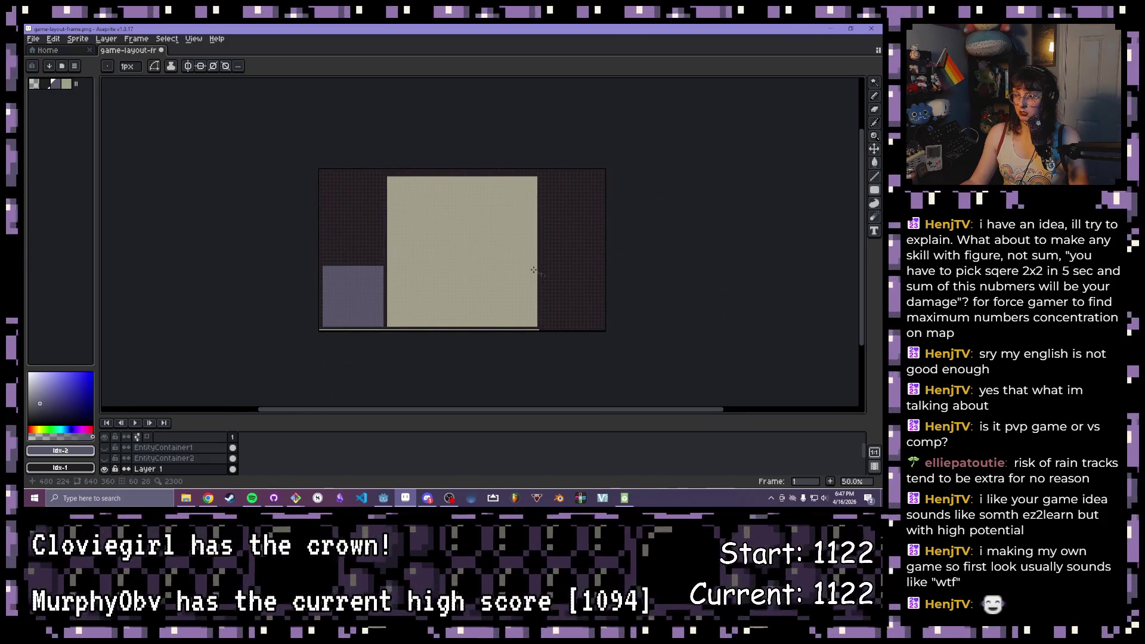
pyautogui.scroll(1, 533, 269)
pyautogui.moveTo(533, 270); pyautogui.dragTo(582, 275)
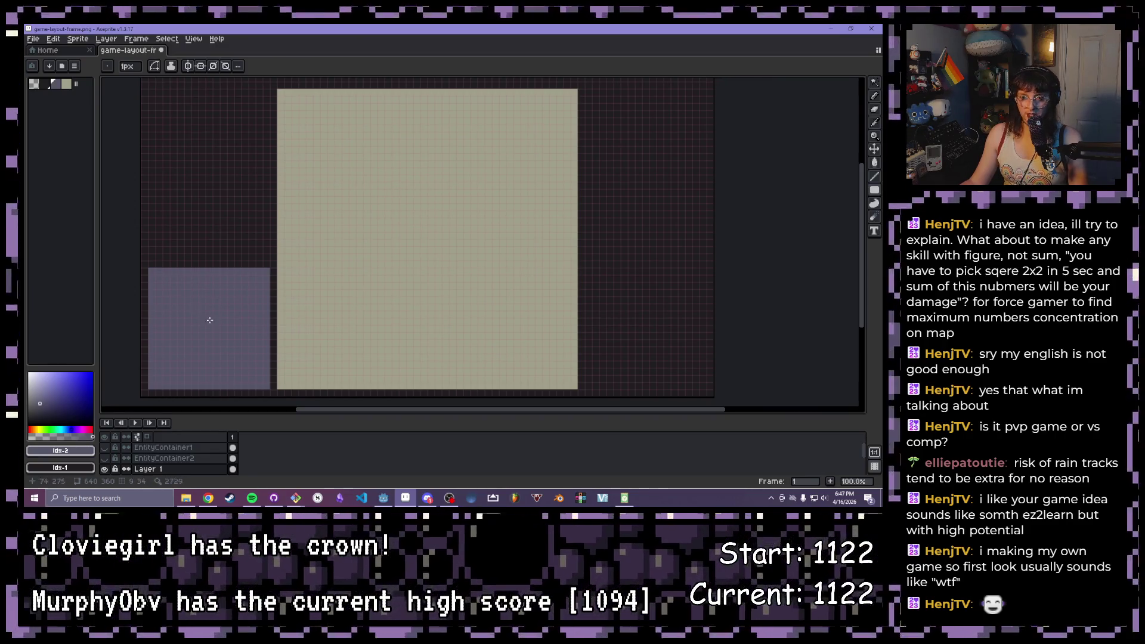
pyautogui.moveTo(211, 210)
pyautogui.mouseDown()
pyautogui.moveTo(284, 263)
pyautogui.moveTo(246, 224)
pyautogui.mouseUp()
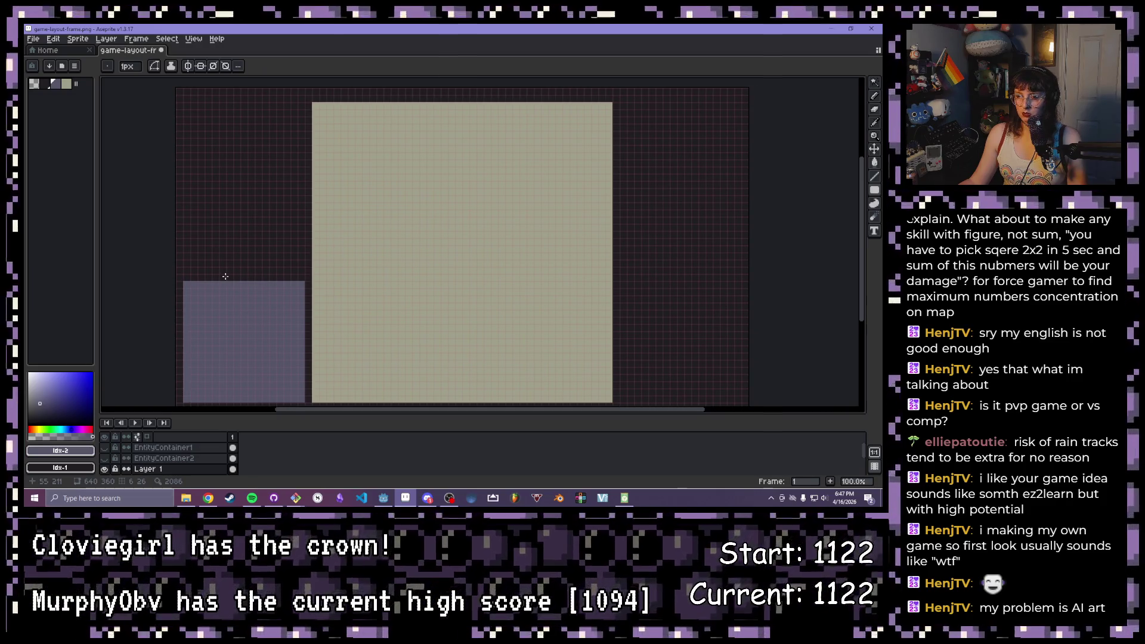
pyautogui.moveTo(484, 214)
pyautogui.mouseDown()
pyautogui.moveTo(335, 178)
pyautogui.moveTo(471, 161)
pyautogui.mouseUp()
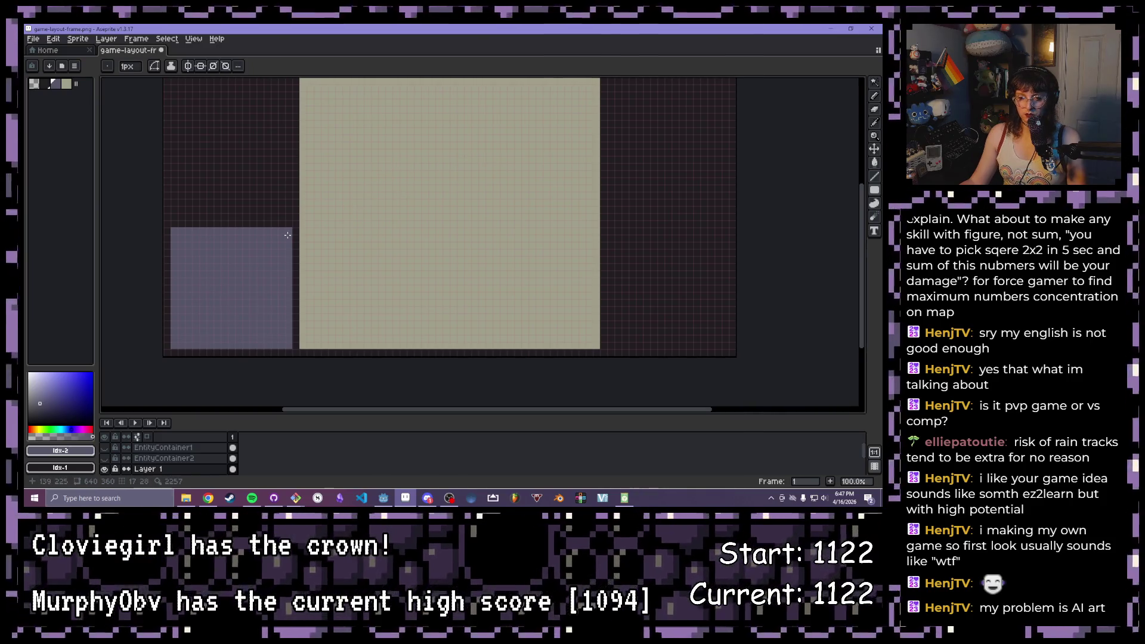
pyautogui.press('w')
pyautogui.click(248, 268)
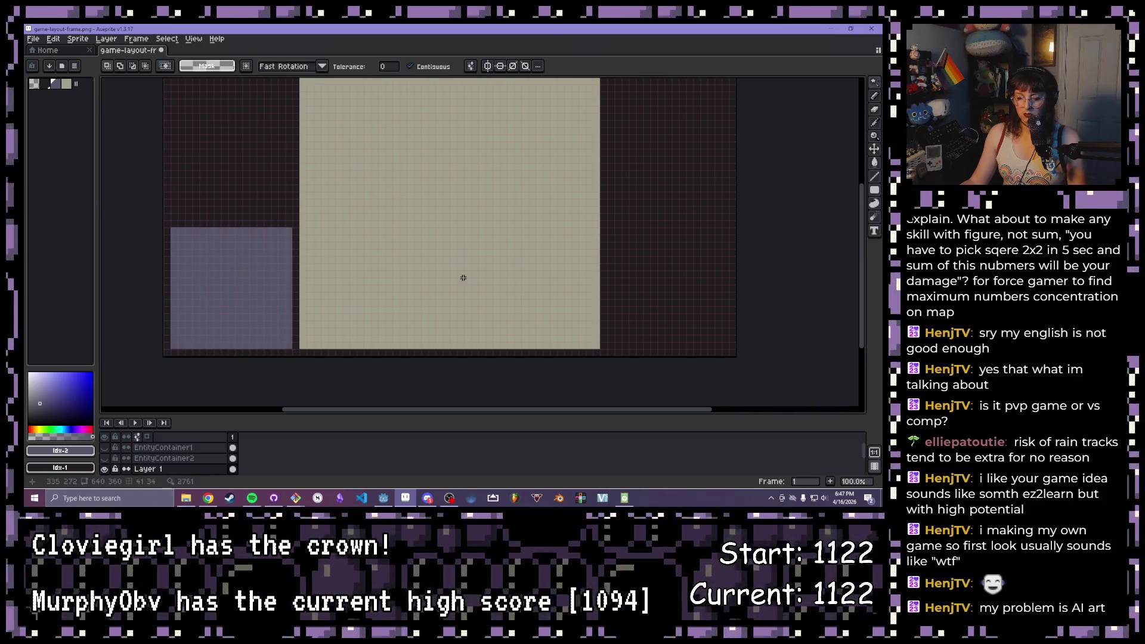
# Cancel a stray paste, reselect the purple square, and Ctrl-drag a copy to the lower right
pyautogui.hotkey('ctrl', 'v')
pyautogui.press('Escape')
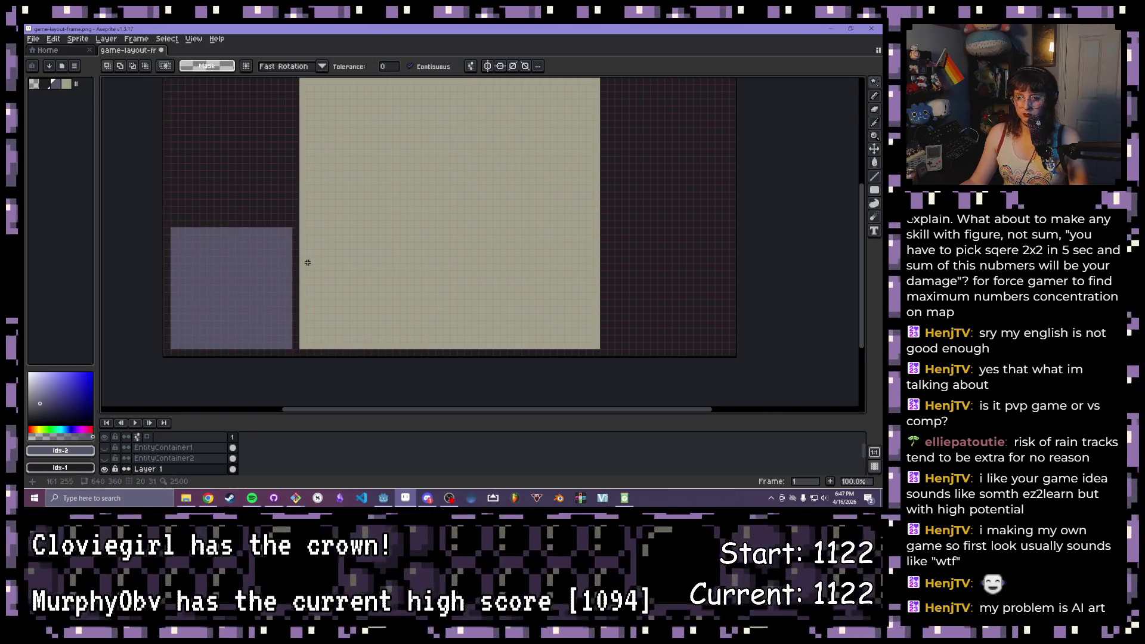
pyautogui.click(258, 282)
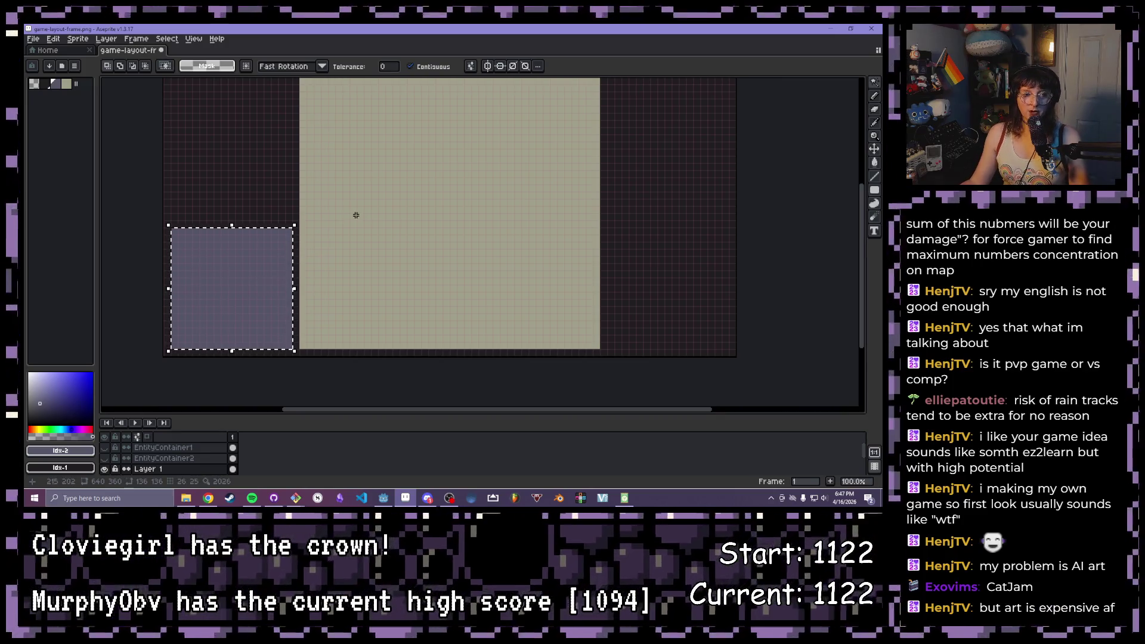
pyautogui.scroll(-1, 371, 245)
pyautogui.scroll(1, 327, 259)
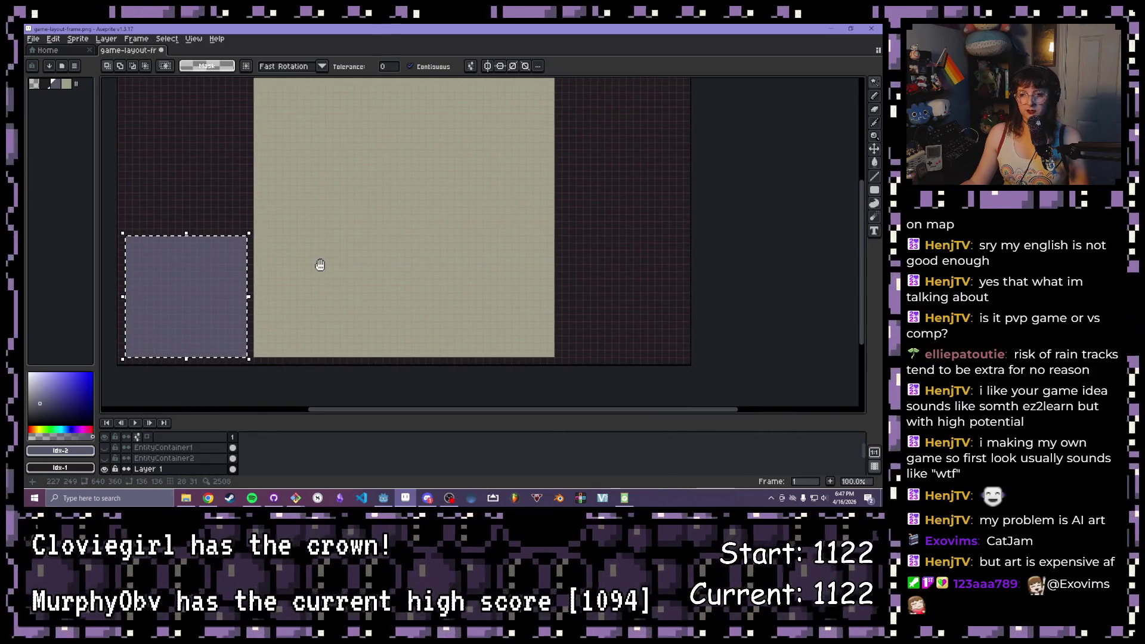
pyautogui.moveTo(197, 316)
pyautogui.mouseDown()
pyautogui.moveTo(304, 297)
pyautogui.moveTo(615, 191)
pyautogui.moveTo(631, 210)
pyautogui.mouseUp()
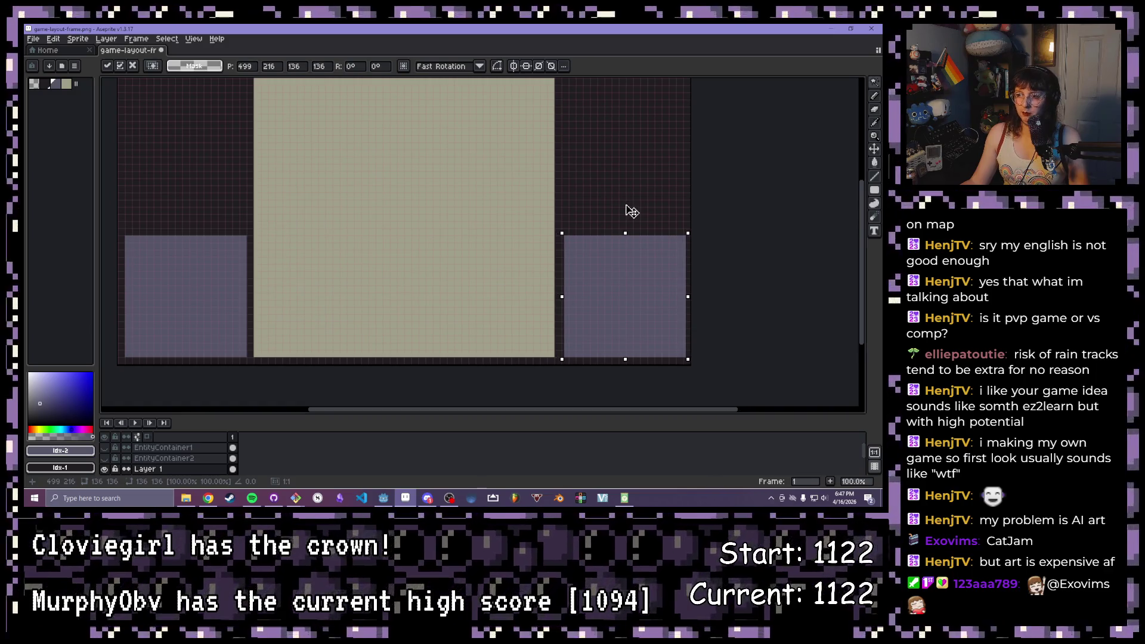
# Zoom and pan to inspect the copied 136×136 square at 496,215 beside the play area
pyautogui.scroll(2, 652, 253)
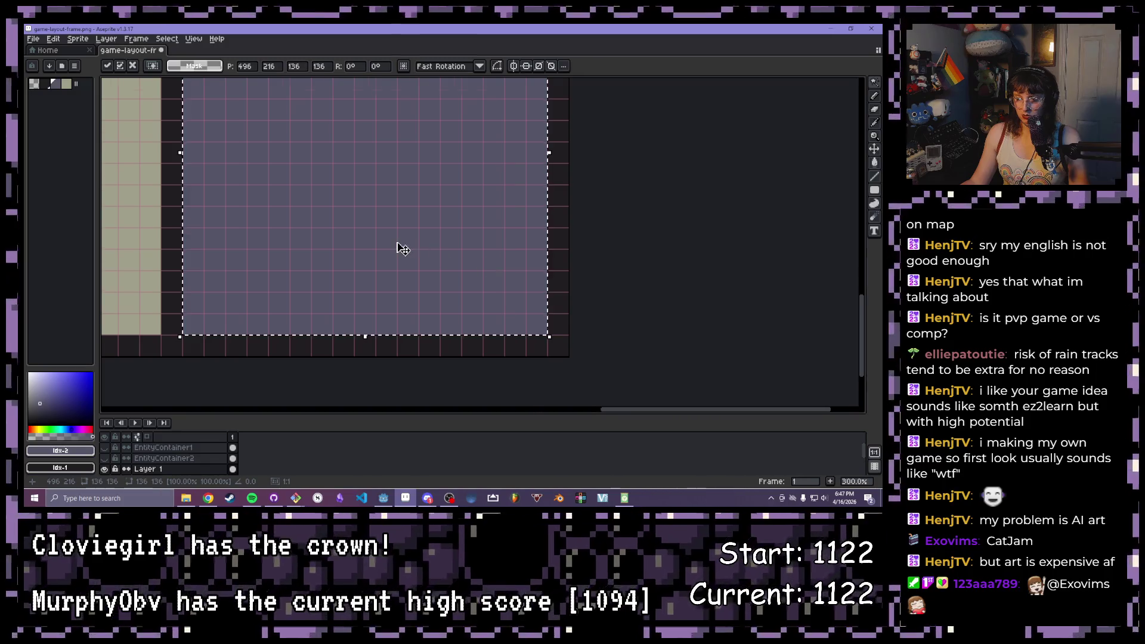
pyautogui.scroll(-2, 401, 248)
pyautogui.moveTo(329, 231)
pyautogui.mouseDown()
pyautogui.moveTo(420, 280)
pyautogui.moveTo(506, 295)
pyautogui.mouseUp()
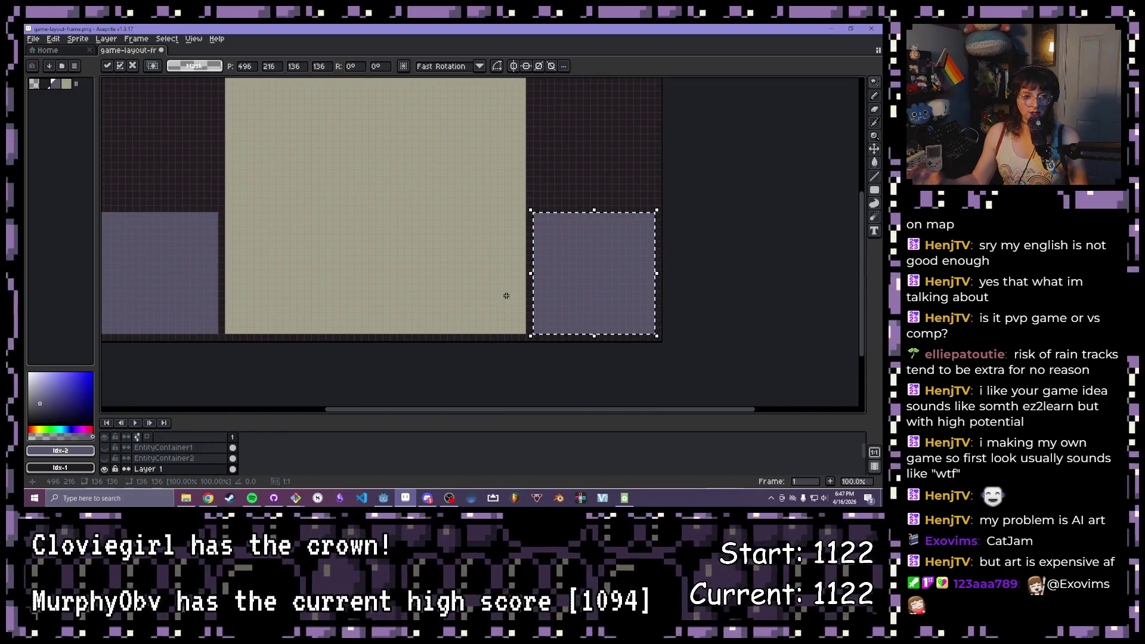
pyautogui.scroll(-1, 506, 295)
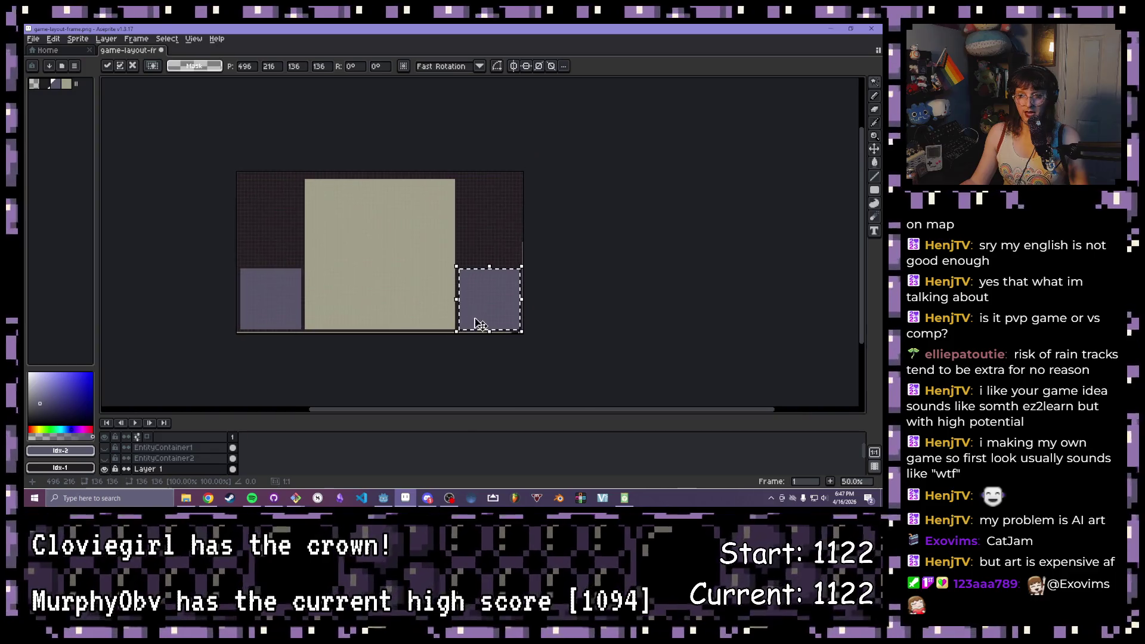
pyautogui.scroll(1, 476, 326)
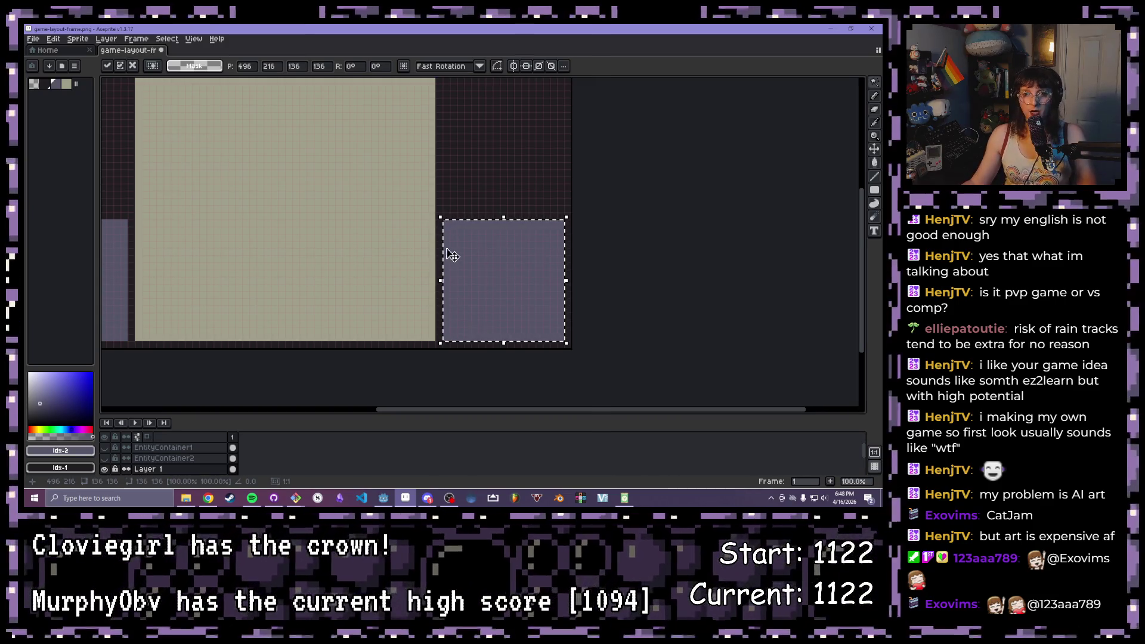
pyautogui.scroll(-1, 405, 233)
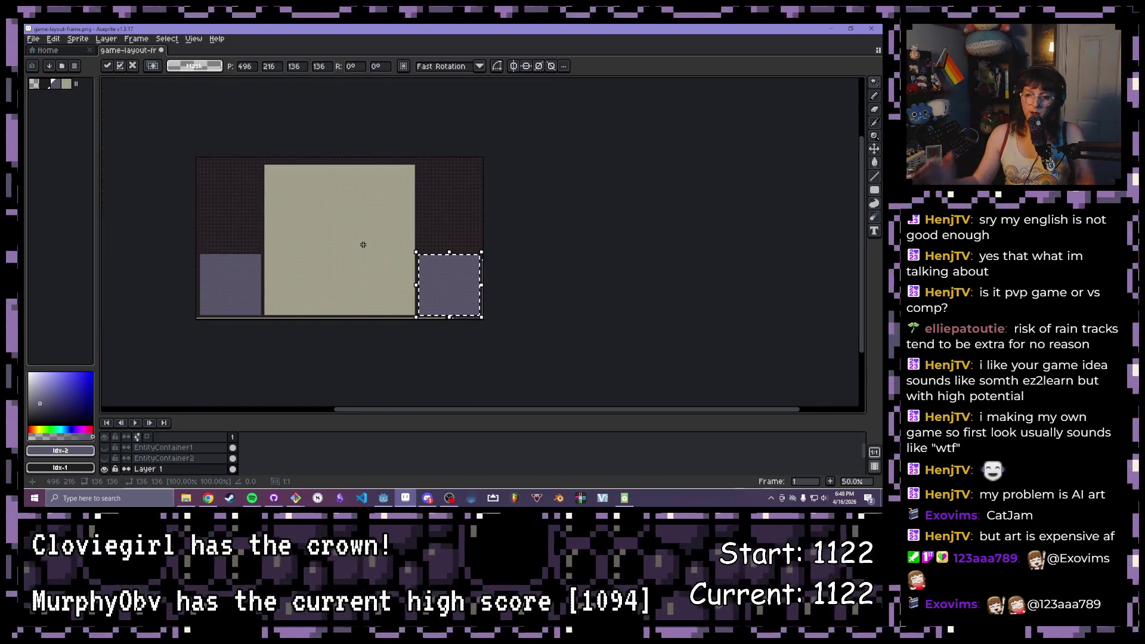
pyautogui.scroll(-1, 343, 213)
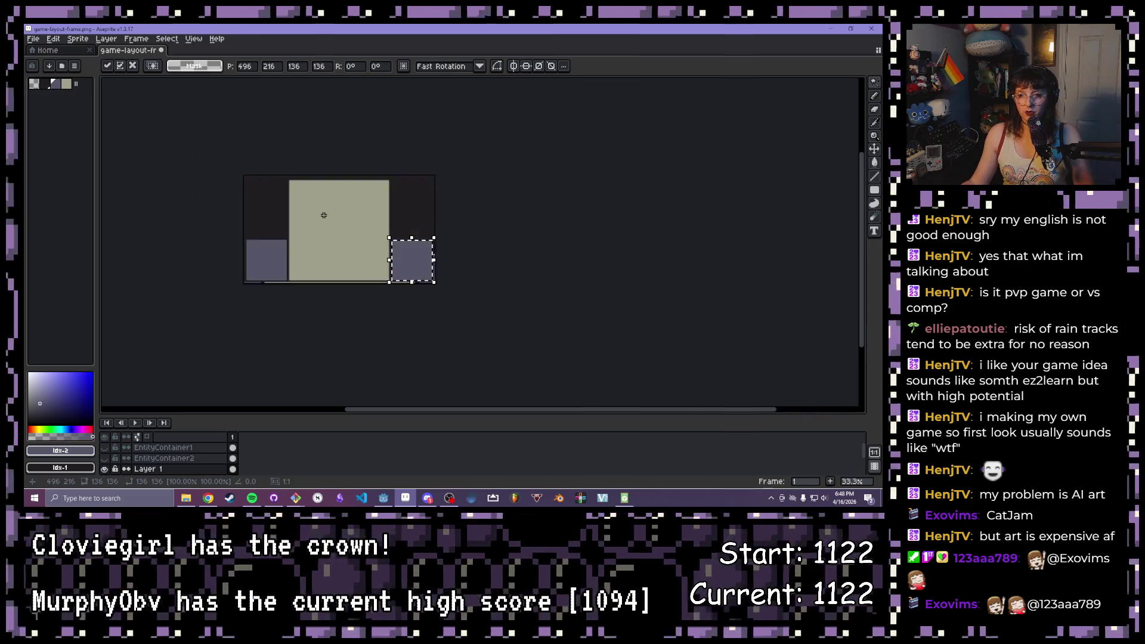
pyautogui.scroll(2, 350, 213)
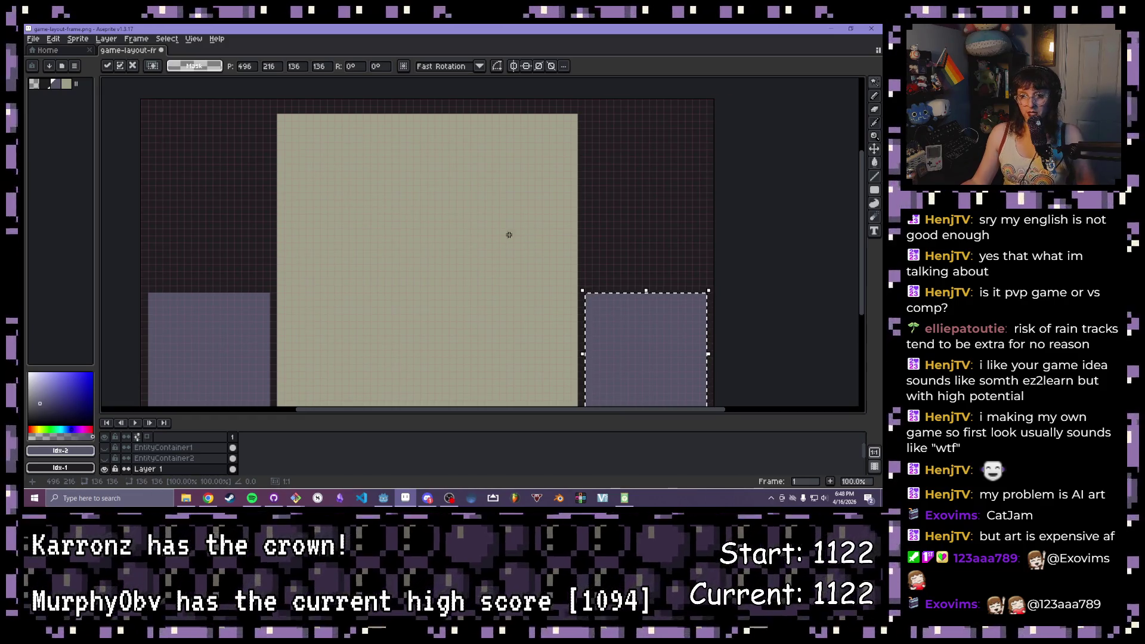
pyautogui.moveTo(666, 273); pyautogui.dragTo(521, 210)
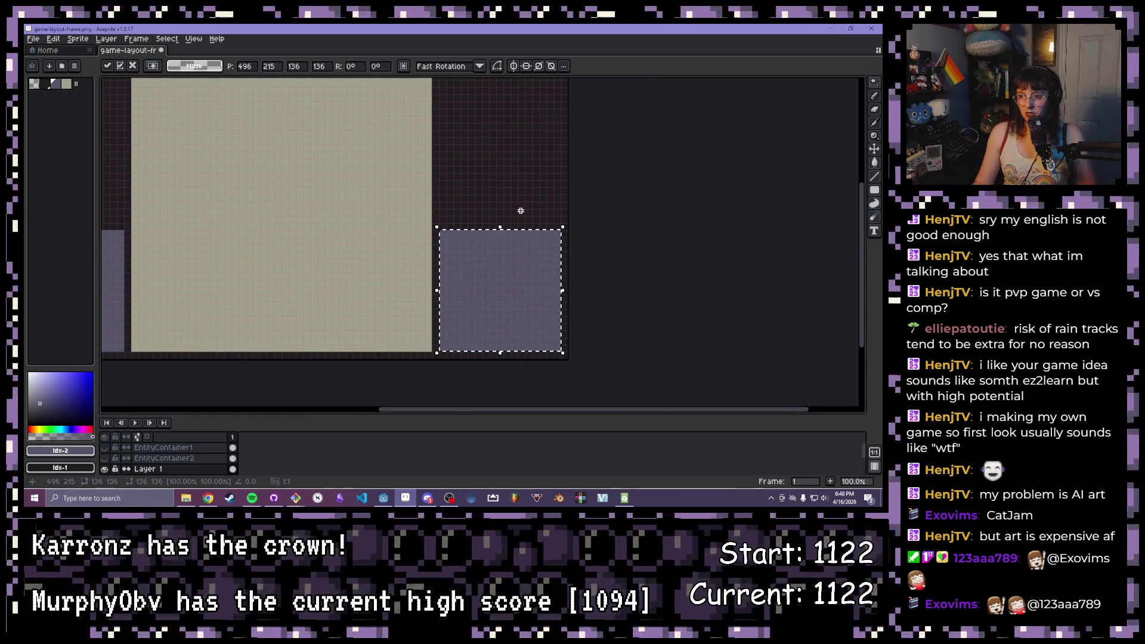
# Nudge the copied square up with the arrow keys to the top right, at 496,16
pyautogui.press('Up')
pyautogui.press('Up')
pyautogui.press('Up')
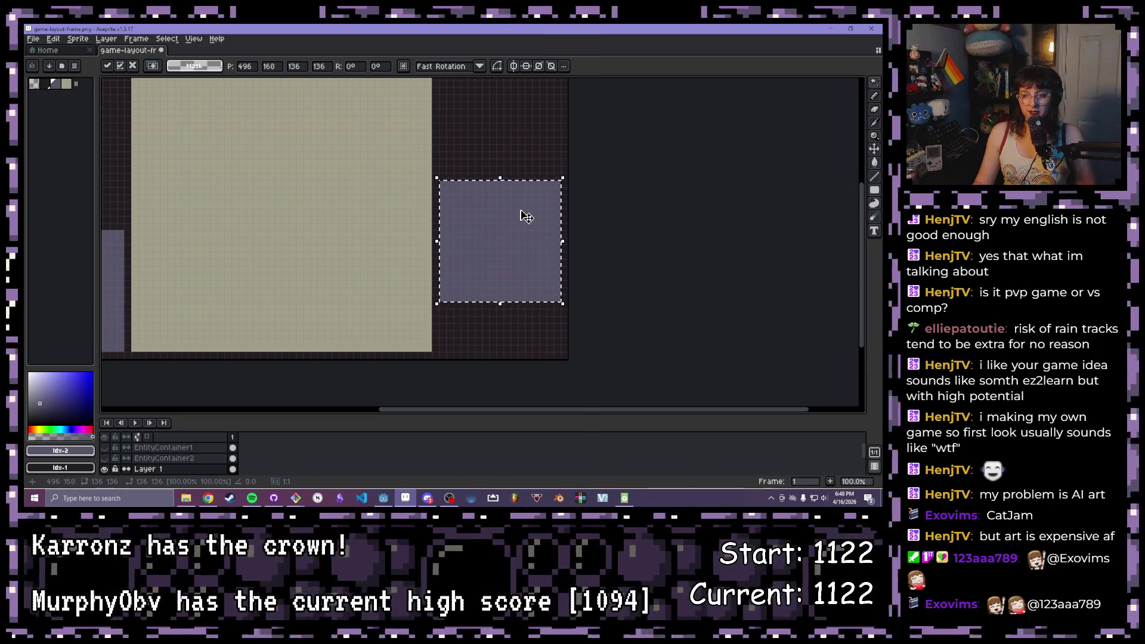
pyautogui.press('Up')
pyautogui.press('Up')
pyautogui.press('Up')
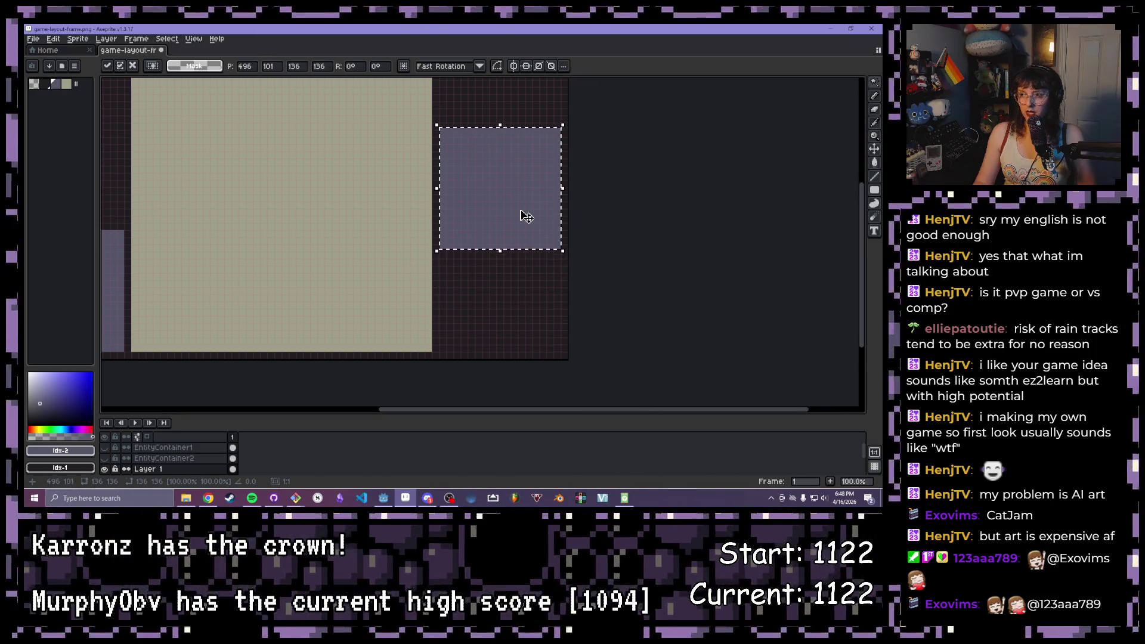
pyautogui.moveTo(503, 184); pyautogui.dragTo(507, 310)
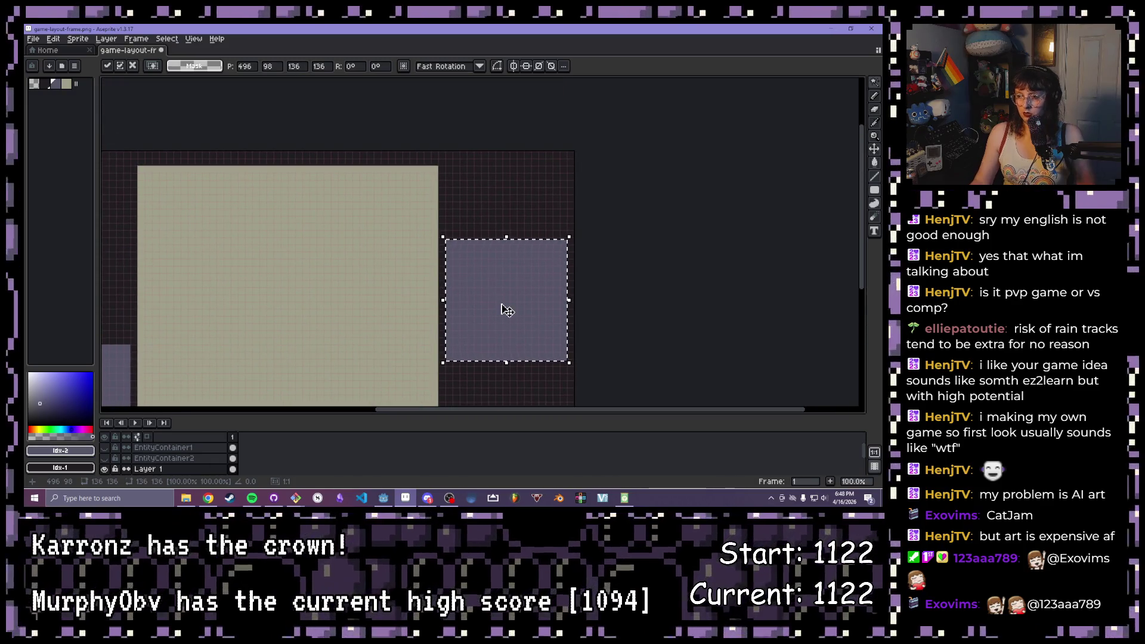
pyautogui.press('Up')
pyautogui.press('Up')
pyautogui.press('Up')
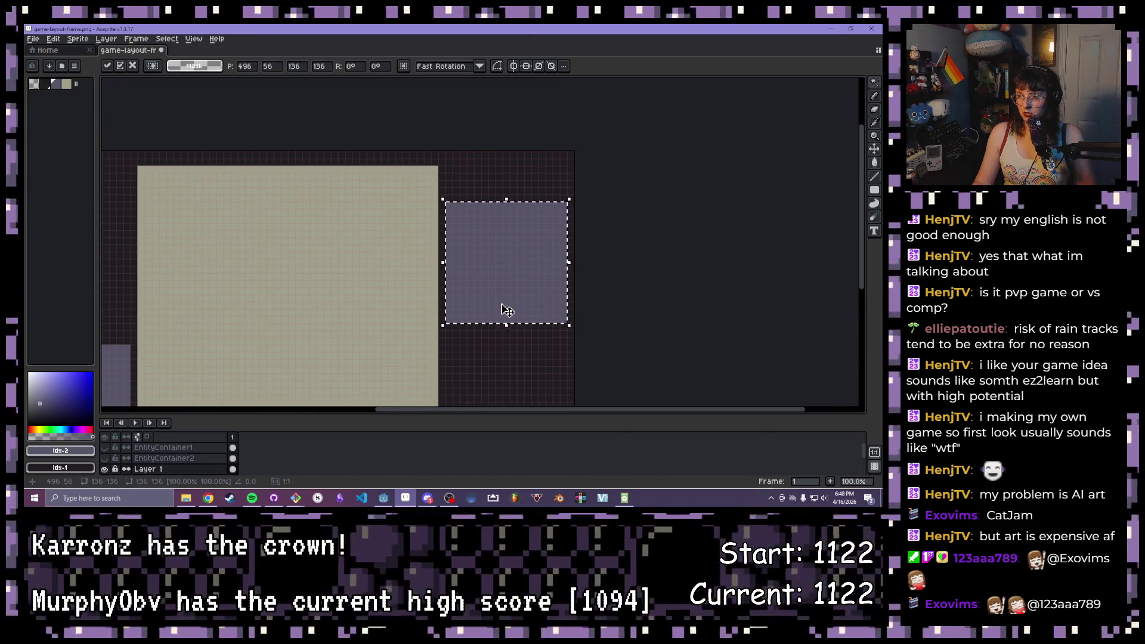
pyautogui.press('Up')
pyautogui.press('Up')
pyautogui.press('Up')
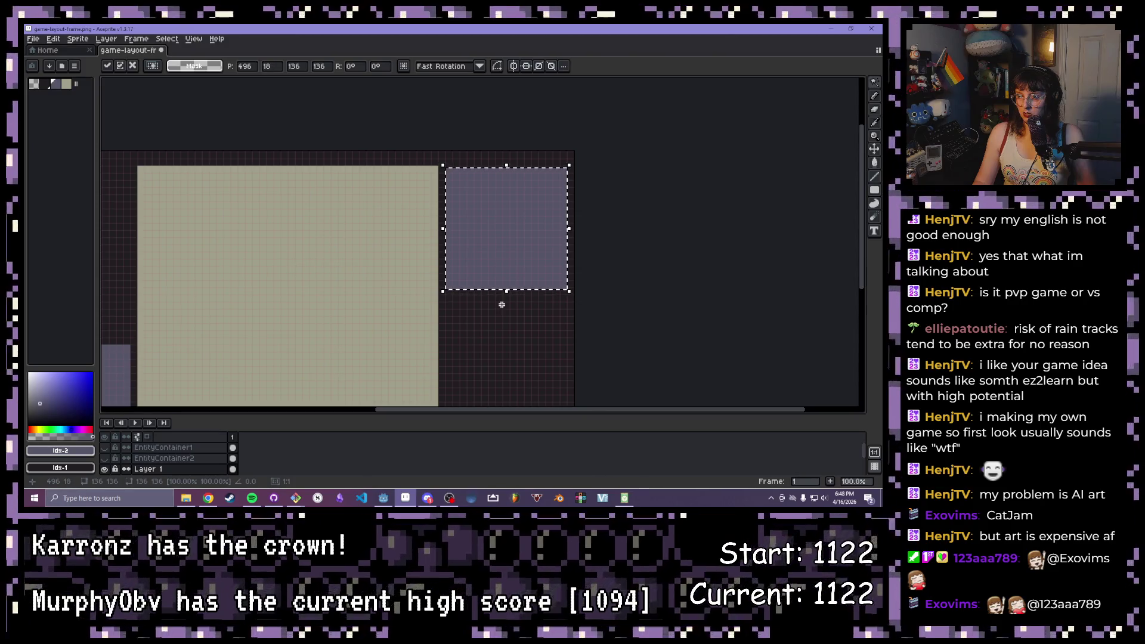
pyautogui.press('Up')
pyautogui.scroll(2, 501, 305)
pyautogui.moveTo(485, 300)
pyautogui.mouseDown()
pyautogui.moveTo(438, 330)
pyautogui.moveTo(440, 373)
pyautogui.mouseUp()
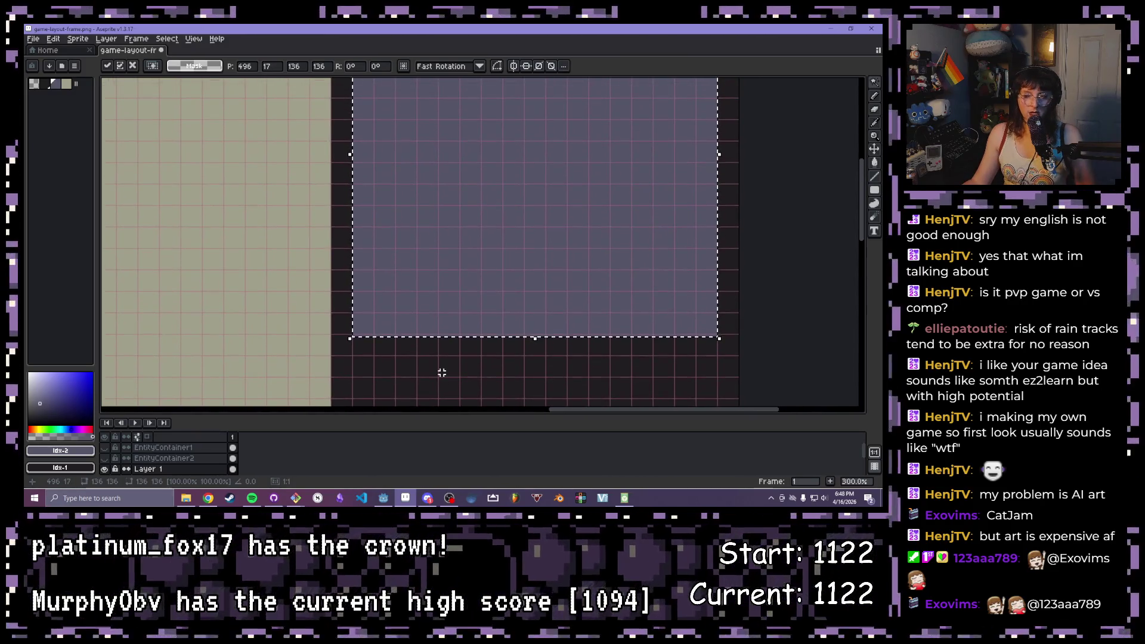
pyautogui.scroll(2, 470, 225)
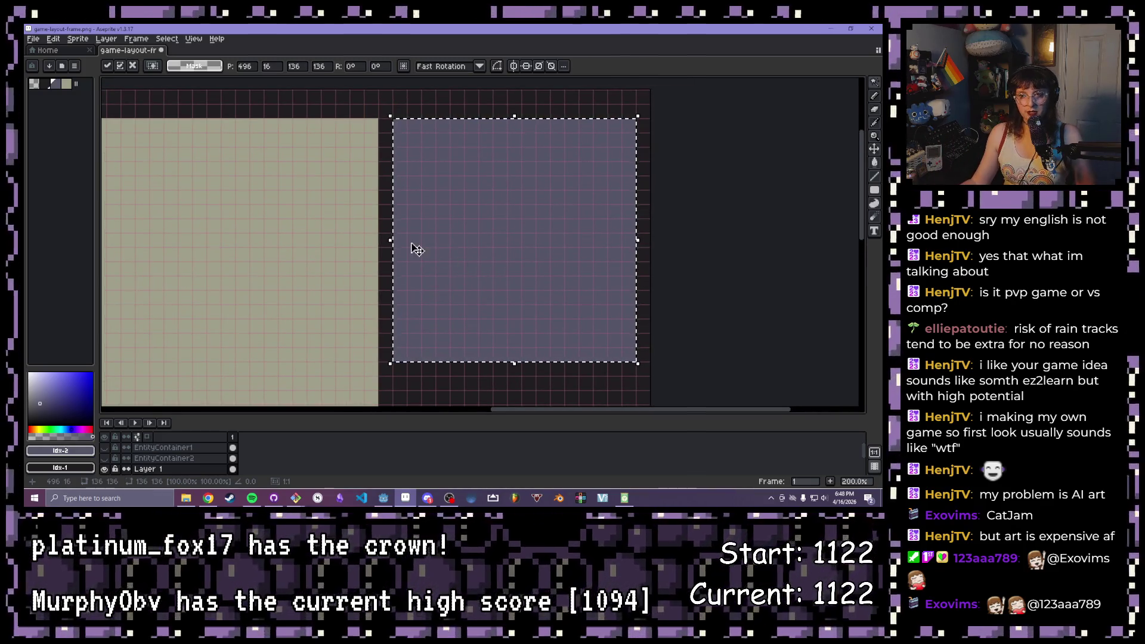
pyautogui.scroll(-4, 417, 249)
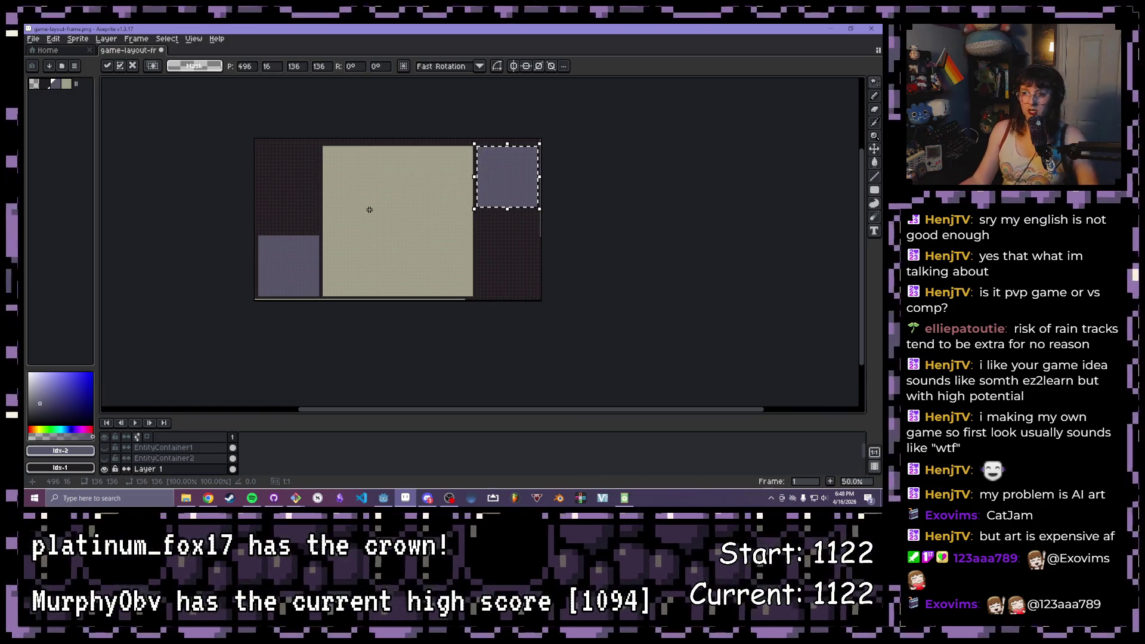
pyautogui.scroll(3, 300, 205)
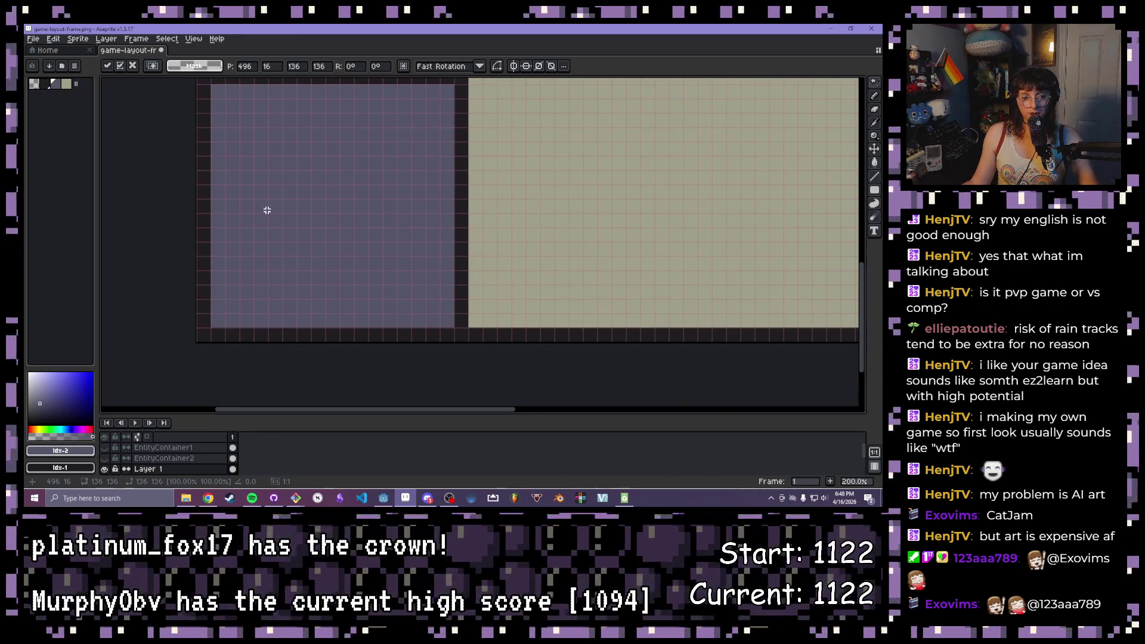
pyautogui.scroll(-2, 268, 210)
pyautogui.moveTo(289, 193); pyautogui.dragTo(307, 296)
pyautogui.scroll(2, 306, 293)
pyautogui.moveTo(310, 246); pyautogui.dragTo(282, 321)
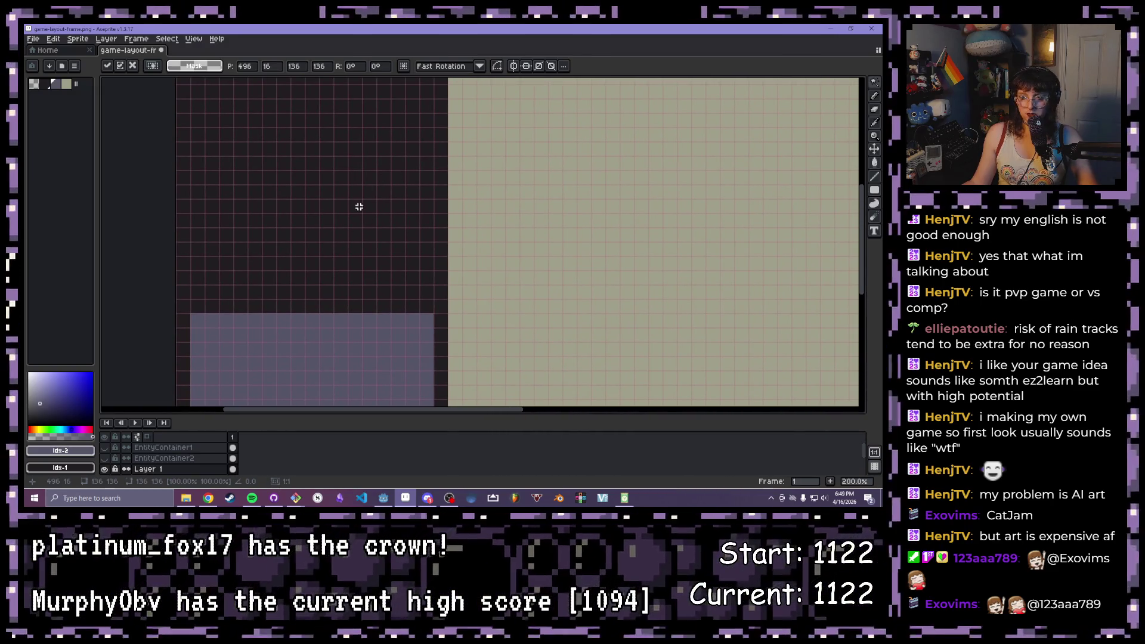
pyautogui.scroll(-1, 378, 252)
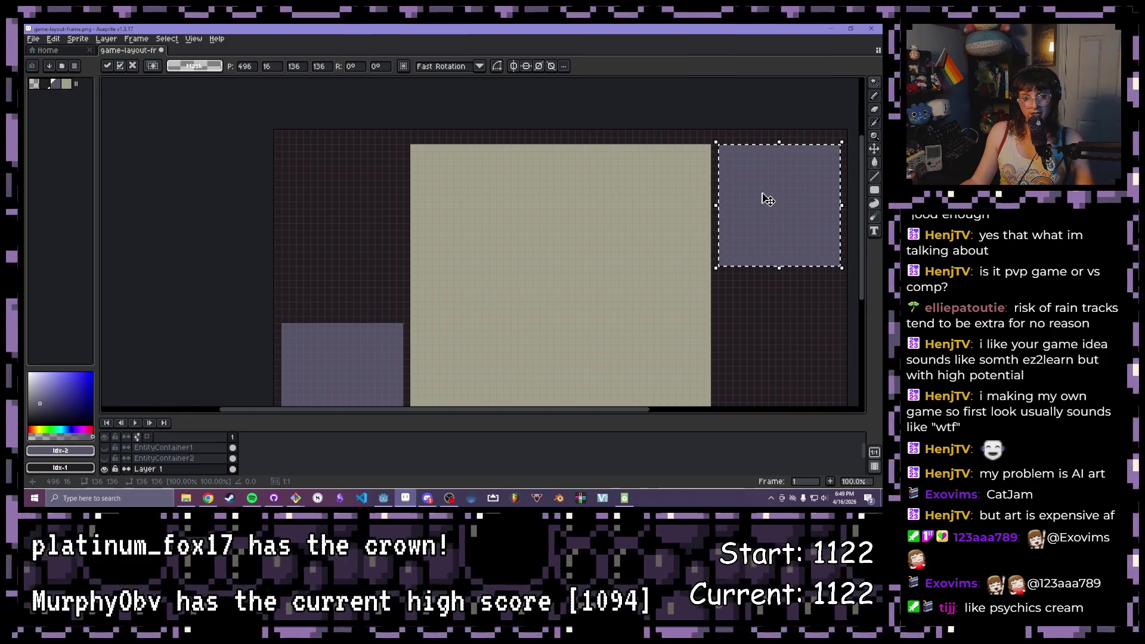
pyautogui.scroll(-1, 640, 260)
pyautogui.moveTo(640, 260)
pyautogui.mouseDown()
pyautogui.moveTo(466, 217)
pyautogui.moveTo(486, 245)
pyautogui.moveTo(608, 206)
pyautogui.mouseUp()
pyautogui.scroll(1, 533, 264)
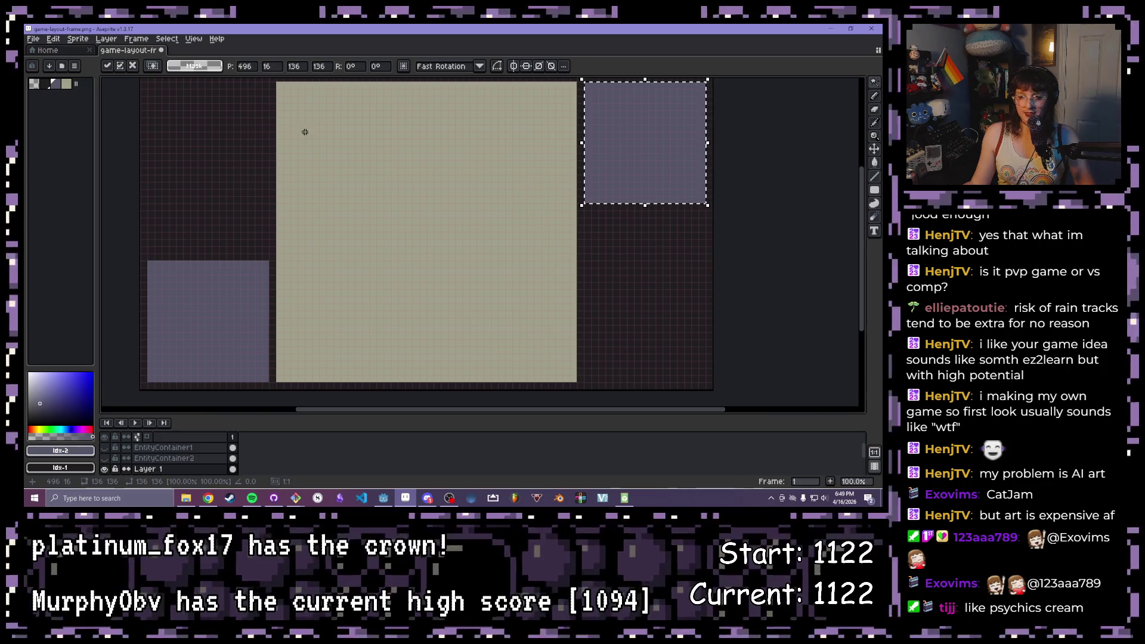
pyautogui.moveTo(240, 137); pyautogui.dragTo(271, 169)
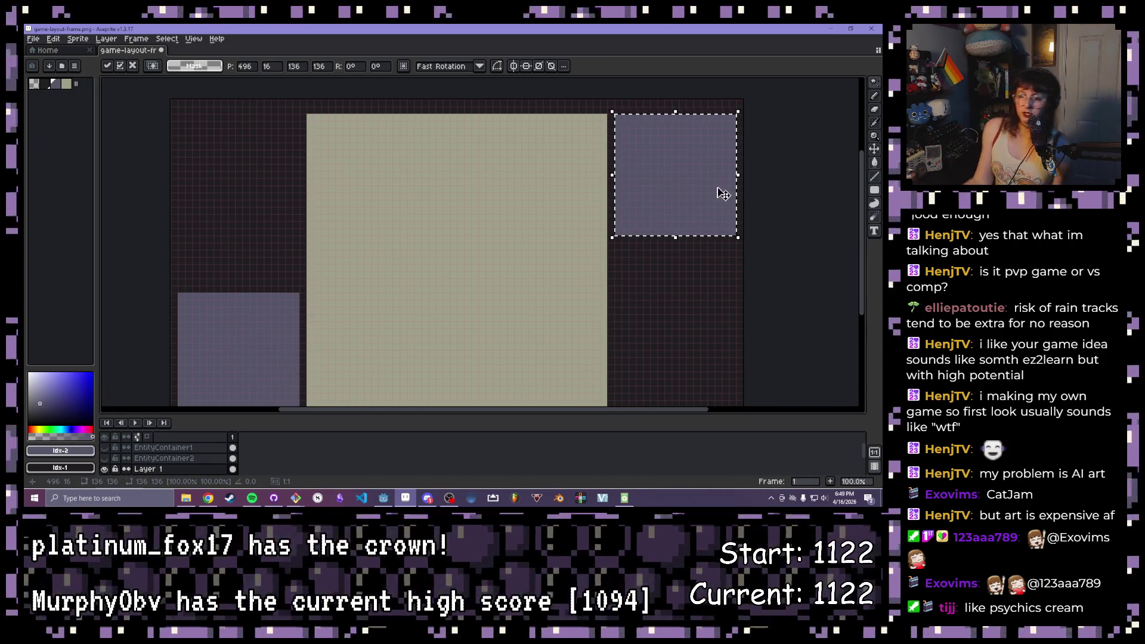
# Pick beige as the drawing colour, add a new Layer 2, and clear the selection
pyautogui.click(67, 85)
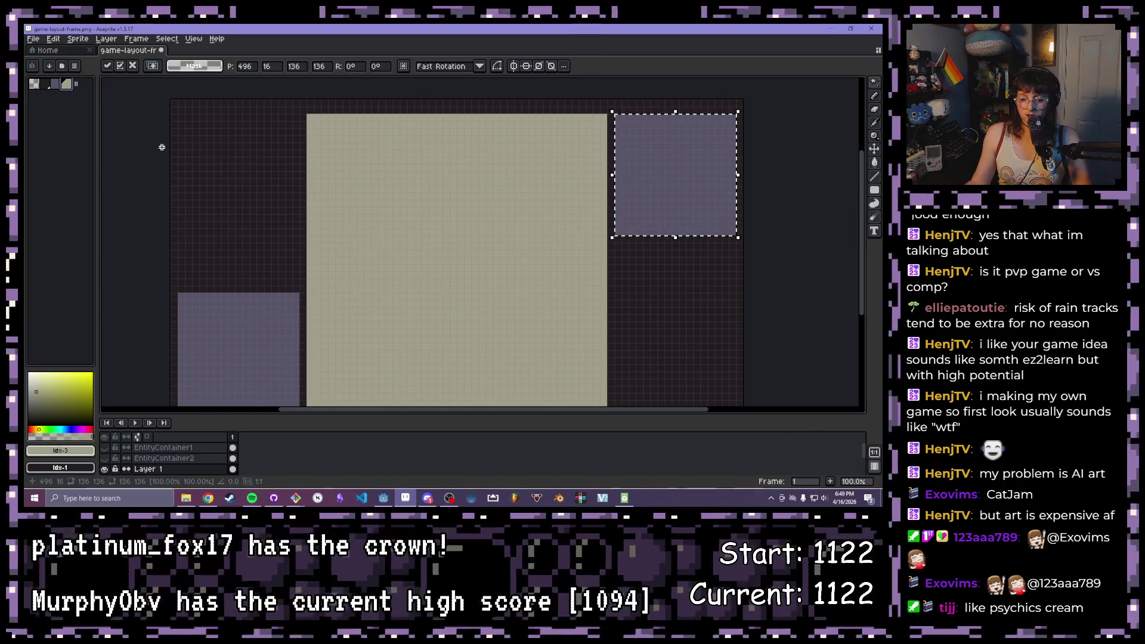
pyautogui.hotkey('shift', 'n')
pyautogui.press('w')
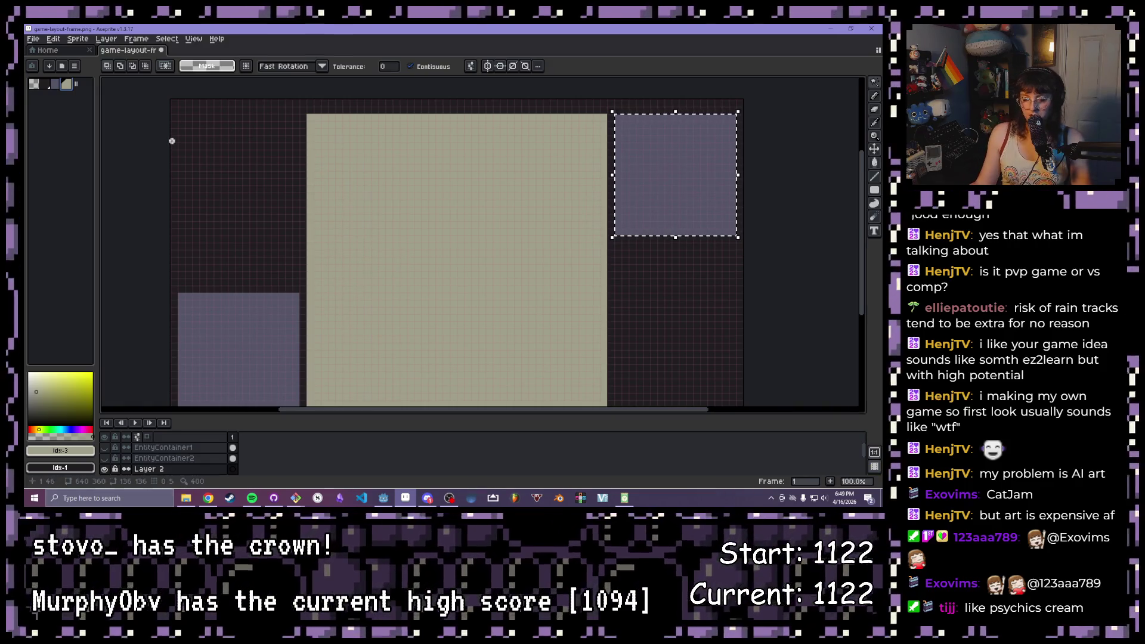
pyautogui.press('XF86AudioNext')
pyautogui.hotkey('ctrl', 'd')
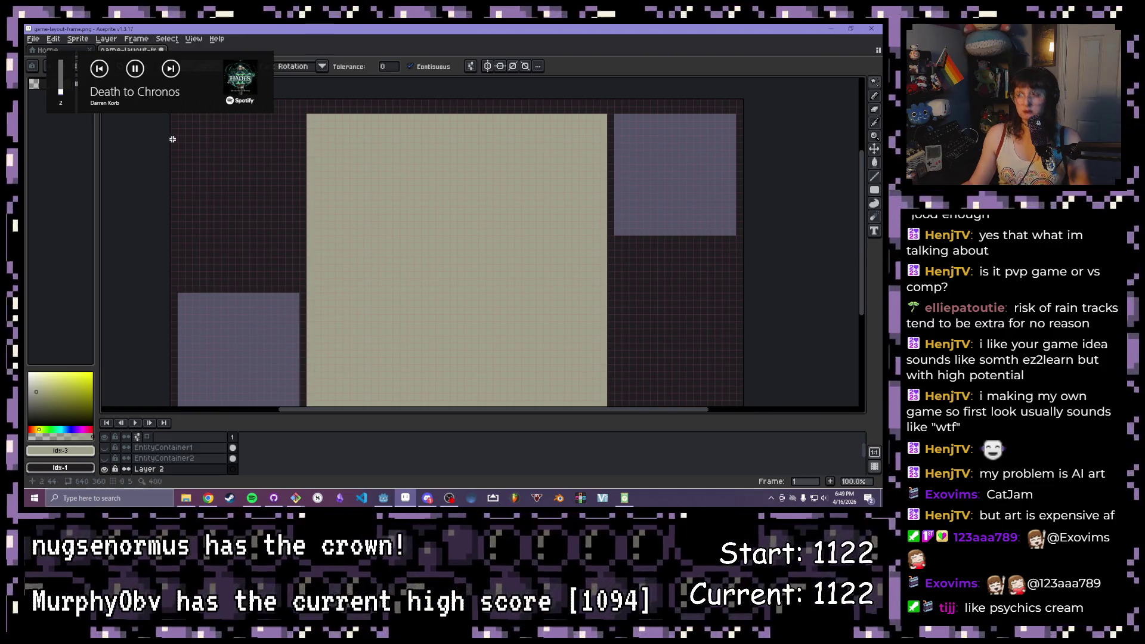
# Choose the filled ellipse from the shape tools
pyautogui.moveTo(271, 171)
pyautogui.mouseDown()
pyautogui.moveTo(273, 189)
pyautogui.moveTo(299, 196)
pyautogui.mouseUp()
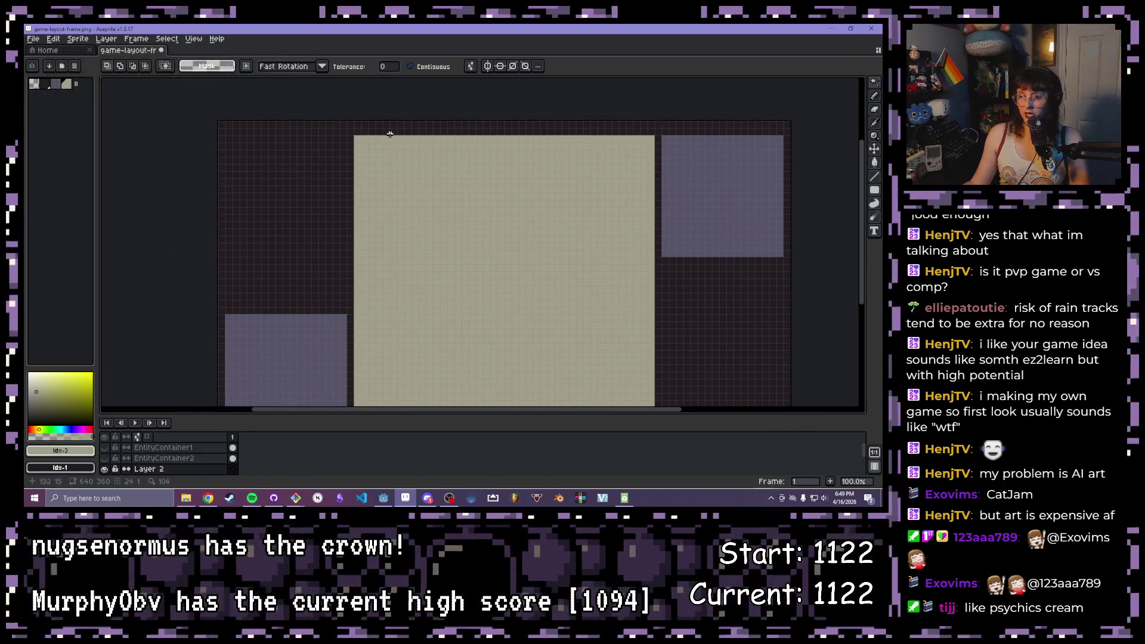
pyautogui.click(874, 189)
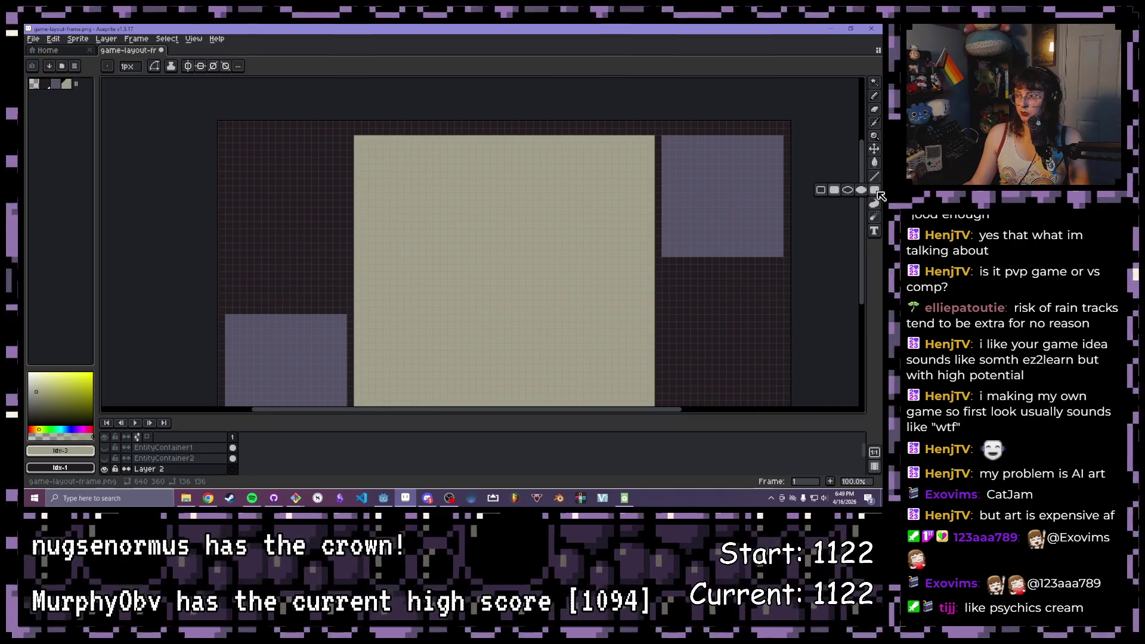
pyautogui.click(861, 189)
# Set the Pencil to a 29px brush and paint four beige cloud blobs left of the play area
pyautogui.press('b')
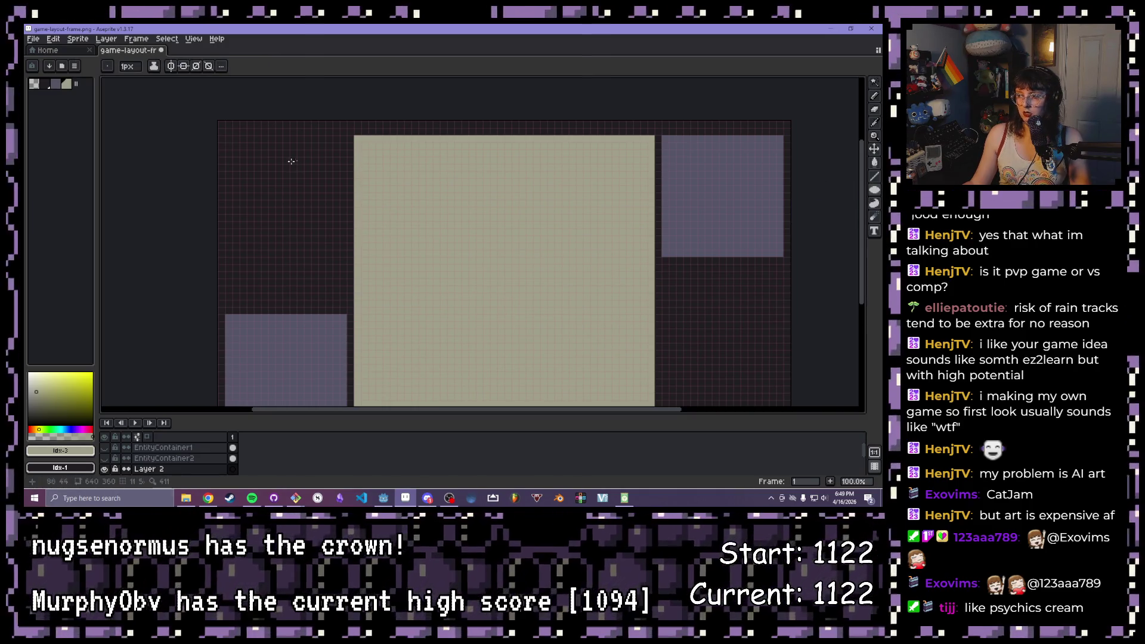
pyautogui.press('+')
pyautogui.press('+')
pyautogui.press('+')
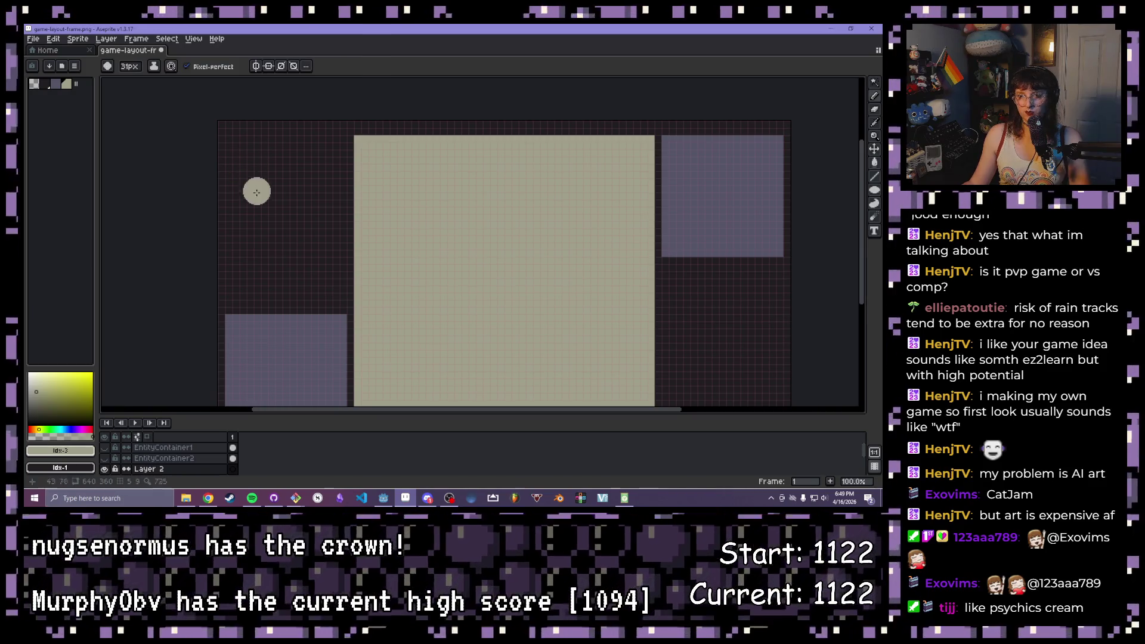
pyautogui.press('-')
pyautogui.press('-')
pyautogui.press('-')
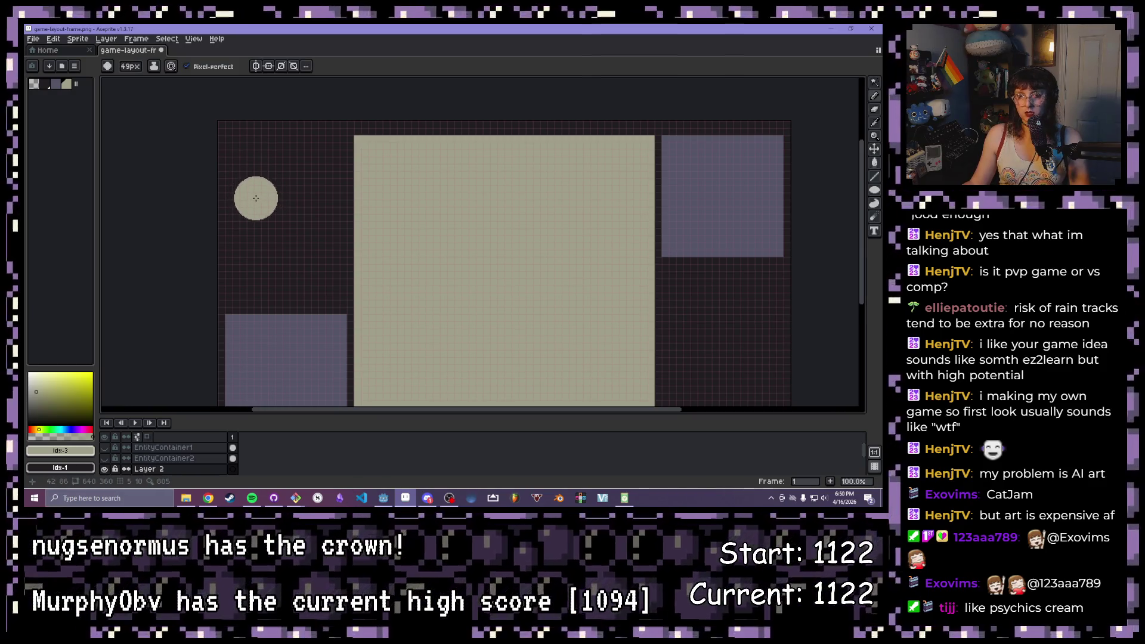
pyautogui.press('-')
pyautogui.press('-')
pyautogui.press('-')
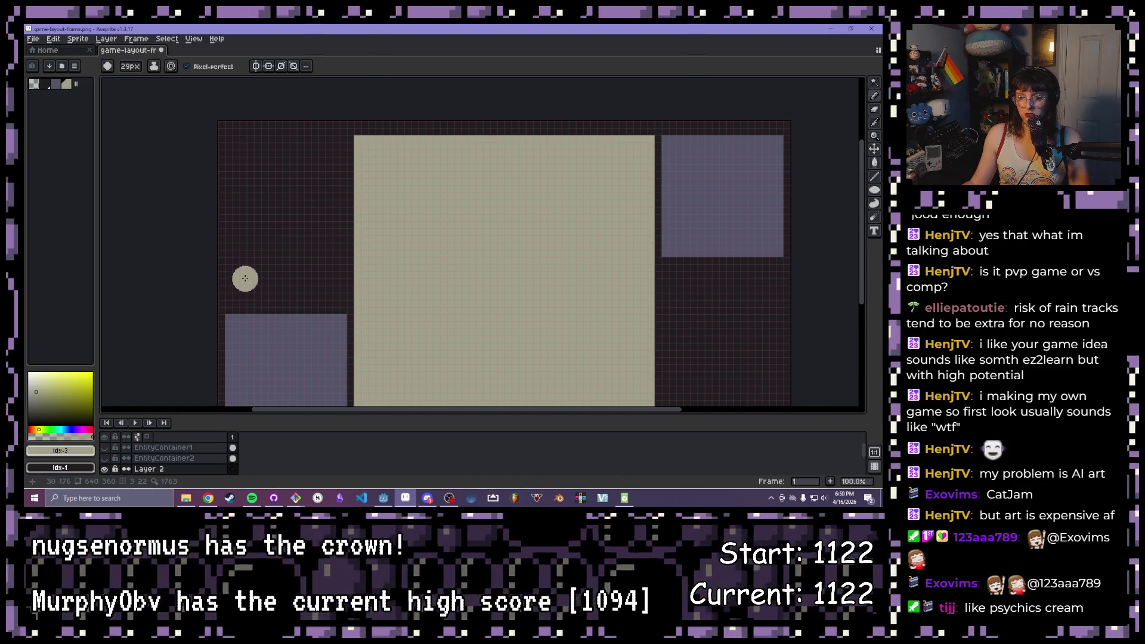
pyautogui.moveTo(244, 274)
pyautogui.mouseDown()
pyautogui.moveTo(249, 243)
pyautogui.moveTo(275, 260)
pyautogui.mouseUp()
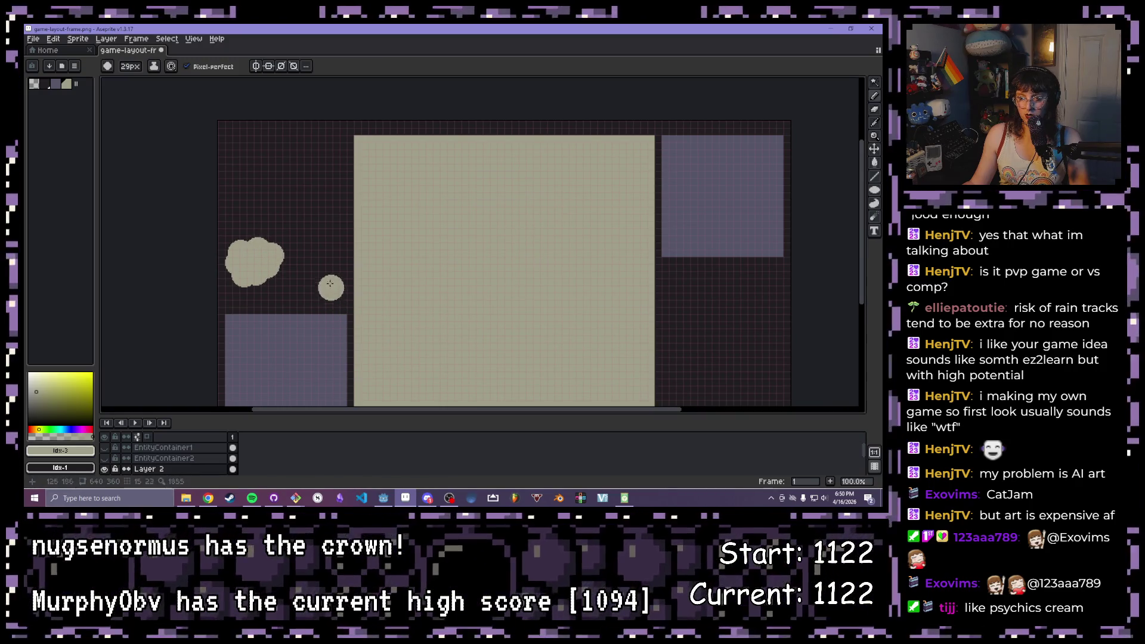
pyautogui.moveTo(317, 226)
pyautogui.mouseDown()
pyautogui.moveTo(331, 225)
pyautogui.moveTo(324, 241)
pyautogui.moveTo(305, 221)
pyautogui.moveTo(323, 208)
pyautogui.moveTo(335, 217)
pyautogui.mouseUp()
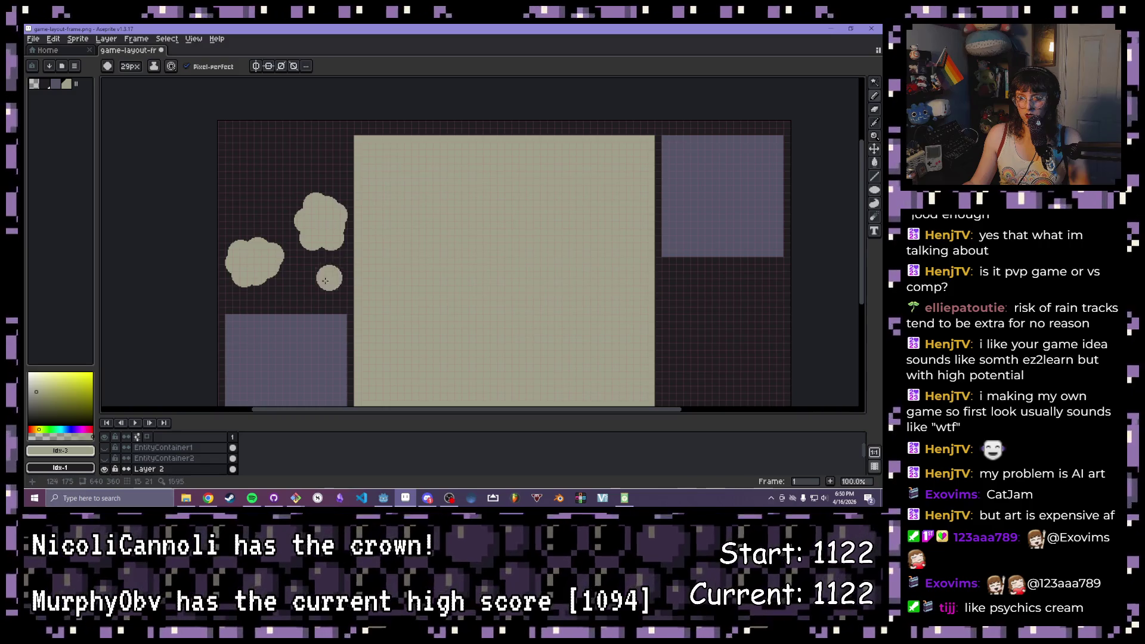
pyautogui.moveTo(240, 180)
pyautogui.mouseDown()
pyautogui.moveTo(244, 190)
pyautogui.moveTo(268, 174)
pyautogui.moveTo(265, 159)
pyautogui.moveTo(240, 162)
pyautogui.mouseUp()
pyautogui.moveTo(311, 141)
pyautogui.mouseDown()
pyautogui.moveTo(337, 160)
pyautogui.moveTo(335, 176)
pyautogui.moveTo(304, 165)
pyautogui.mouseUp()
# Add bulges to the middle cloud, undoing one, and dab its lower-right edge
pyautogui.moveTo(298, 215); pyautogui.dragTo(292, 220)
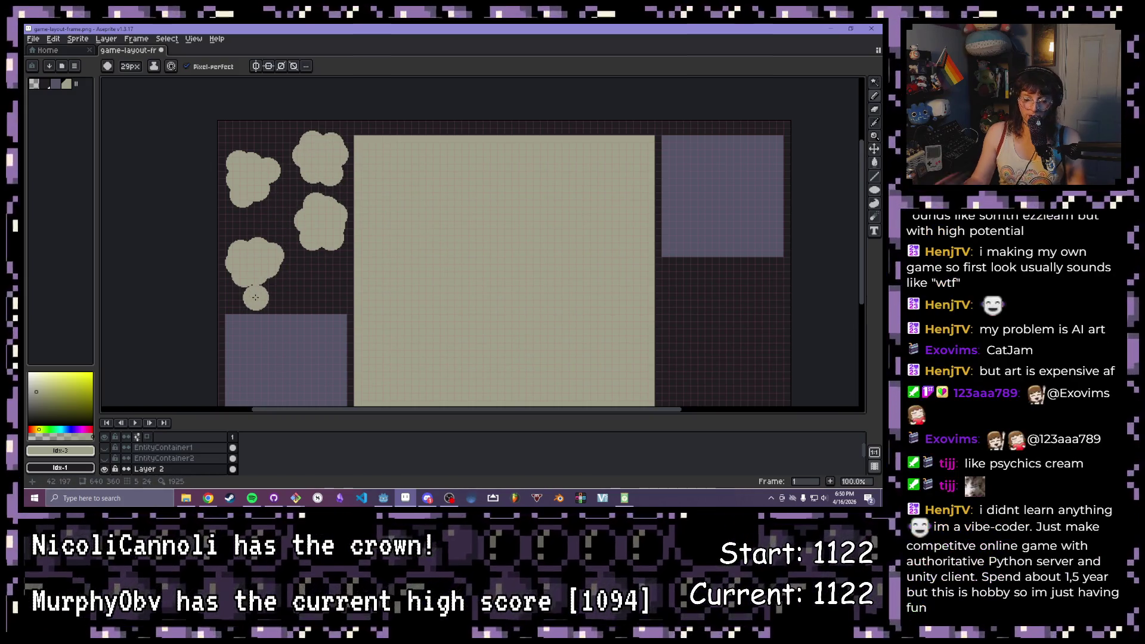
pyautogui.moveTo(288, 221); pyautogui.dragTo(297, 228)
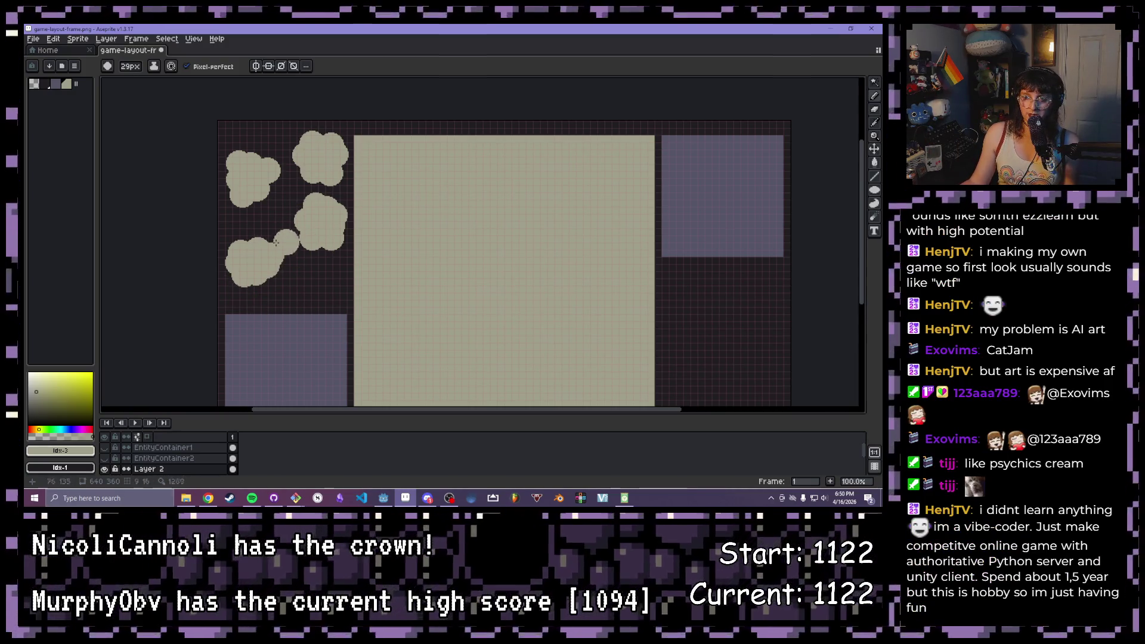
pyautogui.hotkey('ctrl', 'z')
pyautogui.scroll(-1, 308, 282)
pyautogui.scroll(2, 298, 289)
pyautogui.scroll(-1, 288, 295)
pyautogui.moveTo(288, 295); pyautogui.dragTo(299, 322)
pyautogui.click(339, 285)
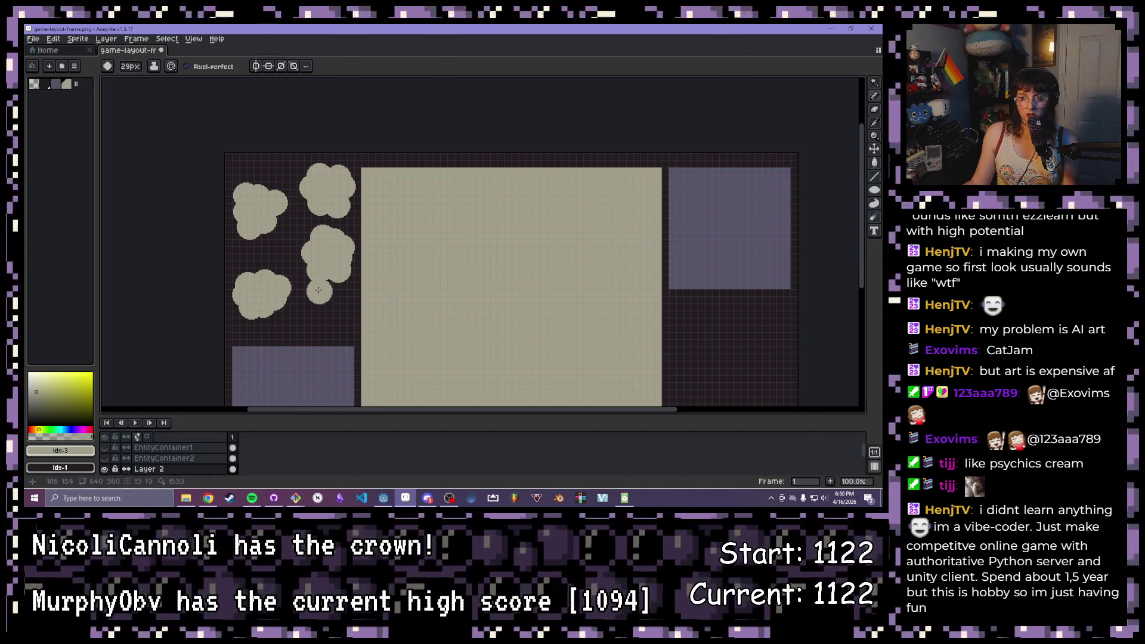
# Select the clouds with the Magic Wand, nudge the top middle cloud slightly left, then deselect
pyautogui.press('w')
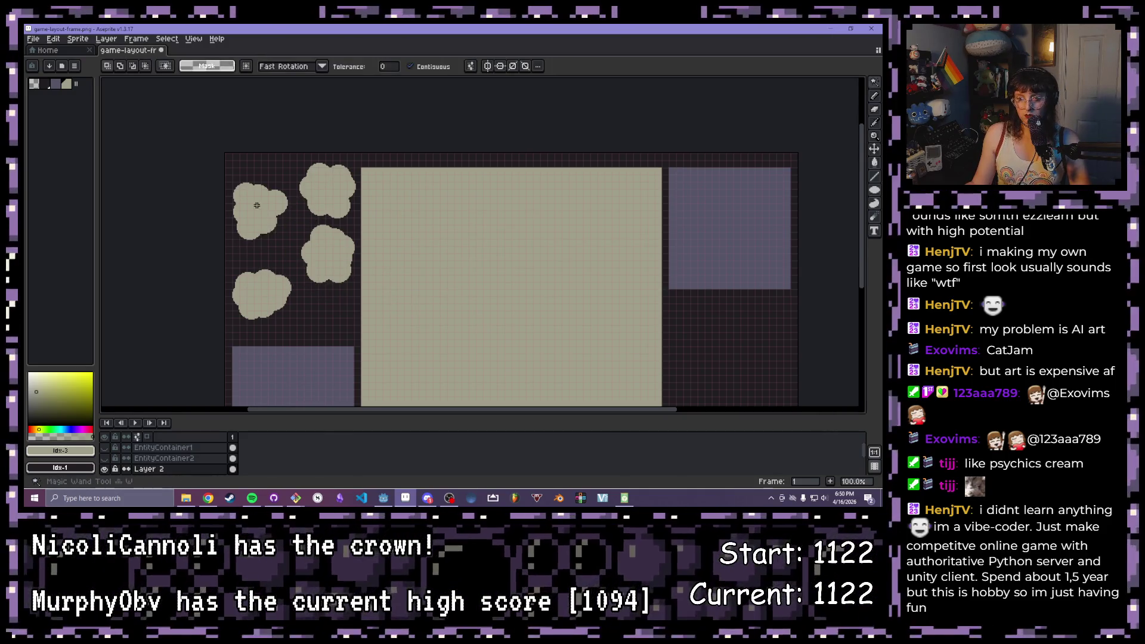
pyautogui.click(263, 225)
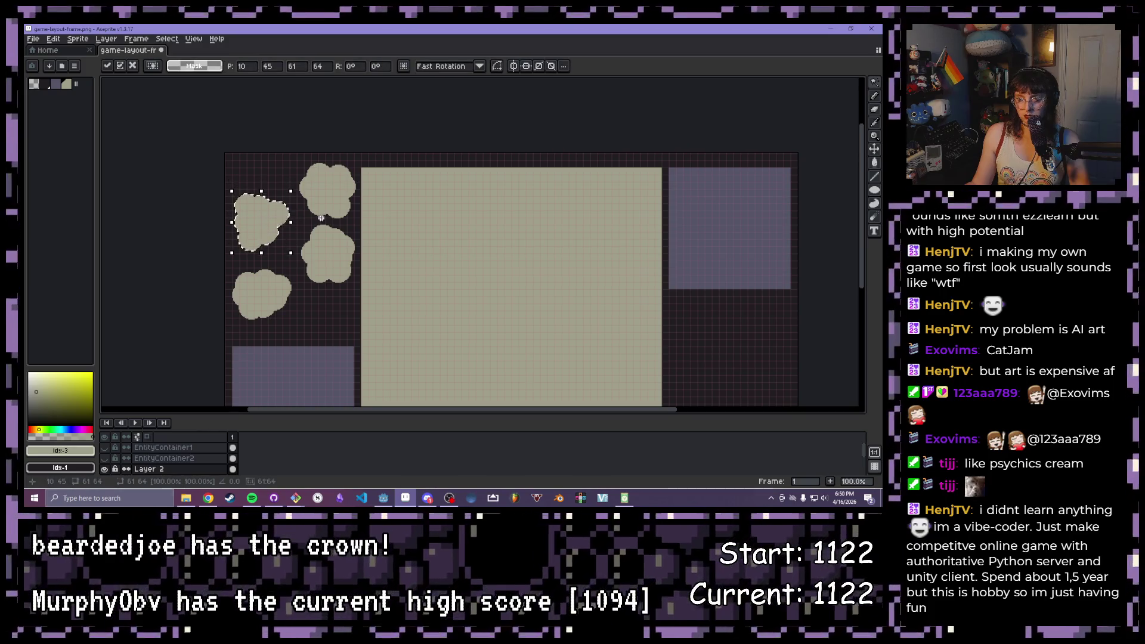
pyautogui.click(327, 194)
pyautogui.moveTo(332, 191); pyautogui.dragTo(324, 191)
pyautogui.click(333, 255)
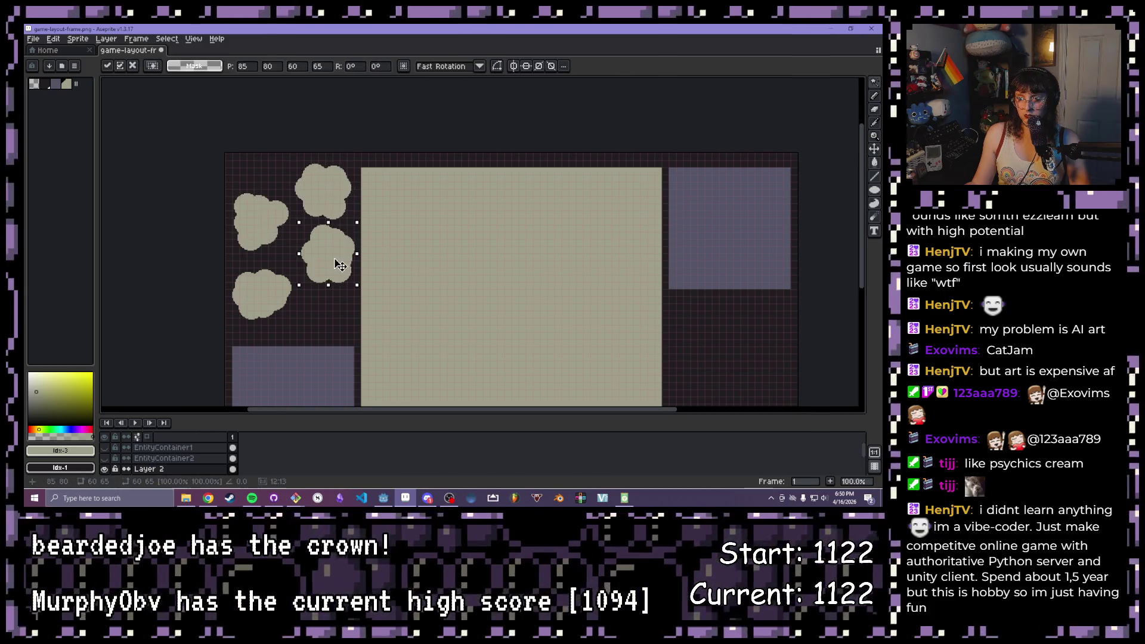
pyautogui.scroll(1, 295, 262)
pyautogui.press('b')
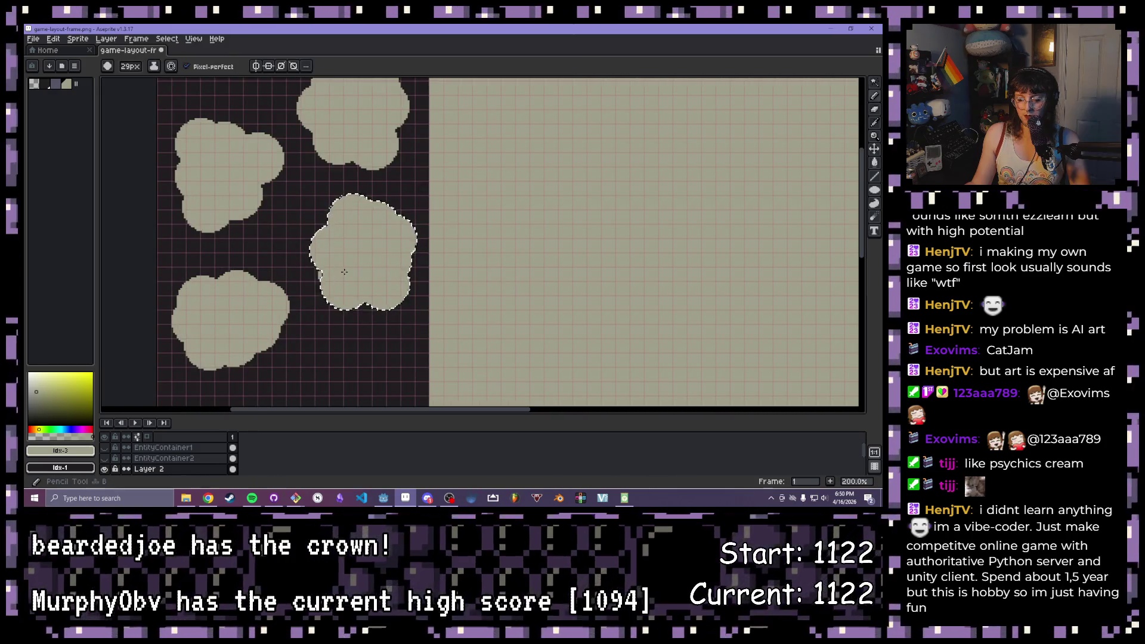
pyautogui.hotkey('ctrl', 'd')
# Shrink the brush step by step to 9px and stamp a small bubble beneath a cloud
pyautogui.press('-')
pyautogui.press('-')
pyautogui.press('-')
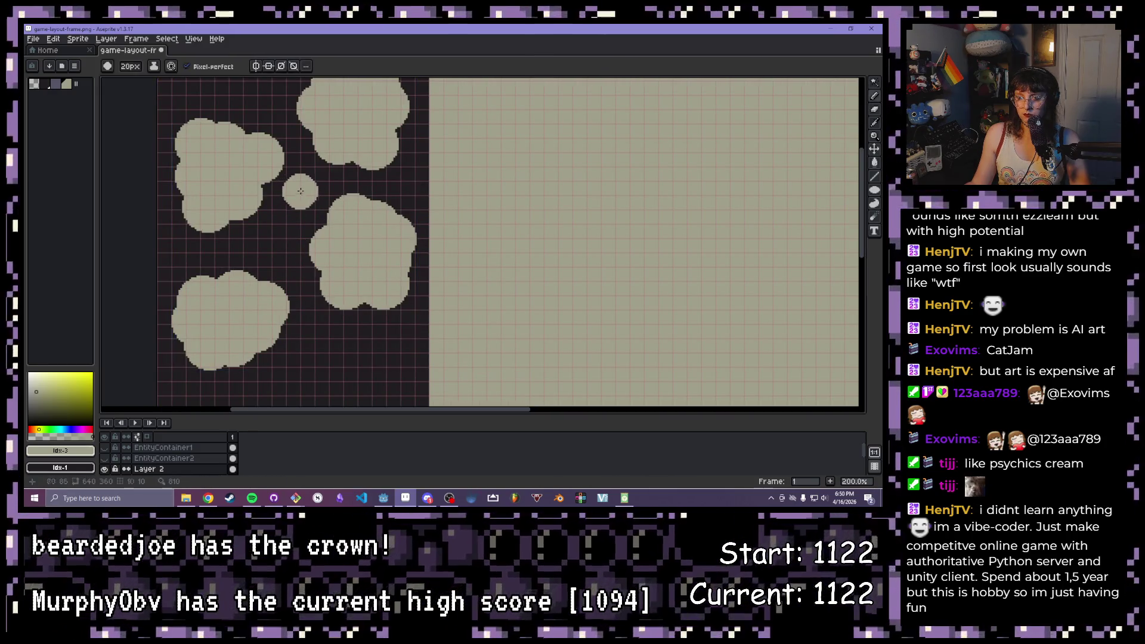
pyautogui.press('-')
pyautogui.scroll(-3, 286, 239)
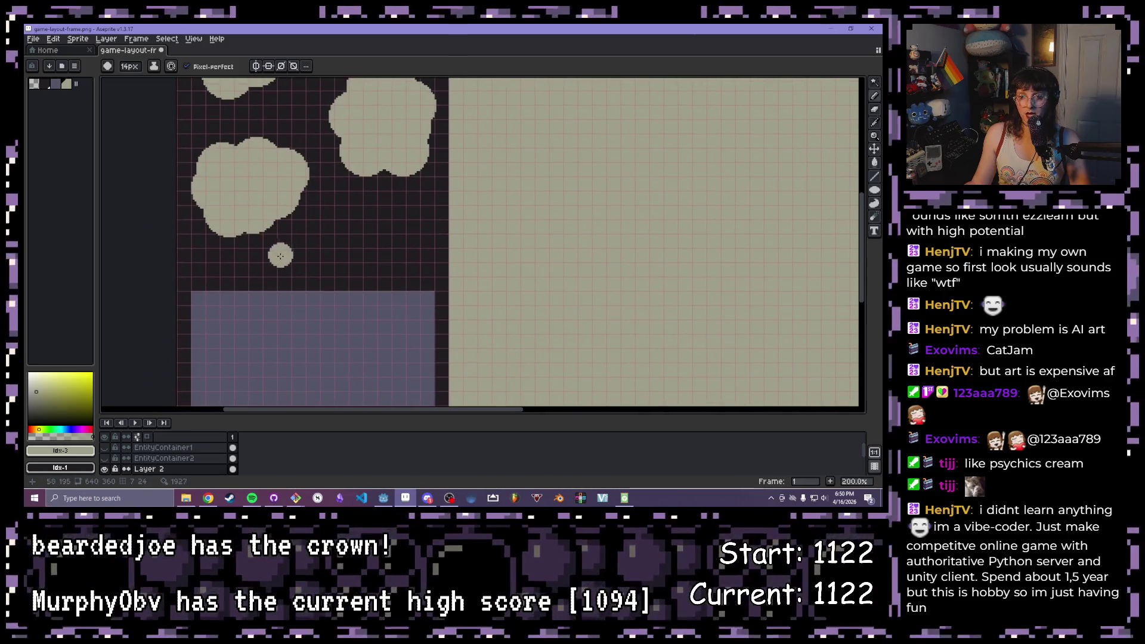
pyautogui.press('-')
pyautogui.press('-')
pyautogui.press('-')
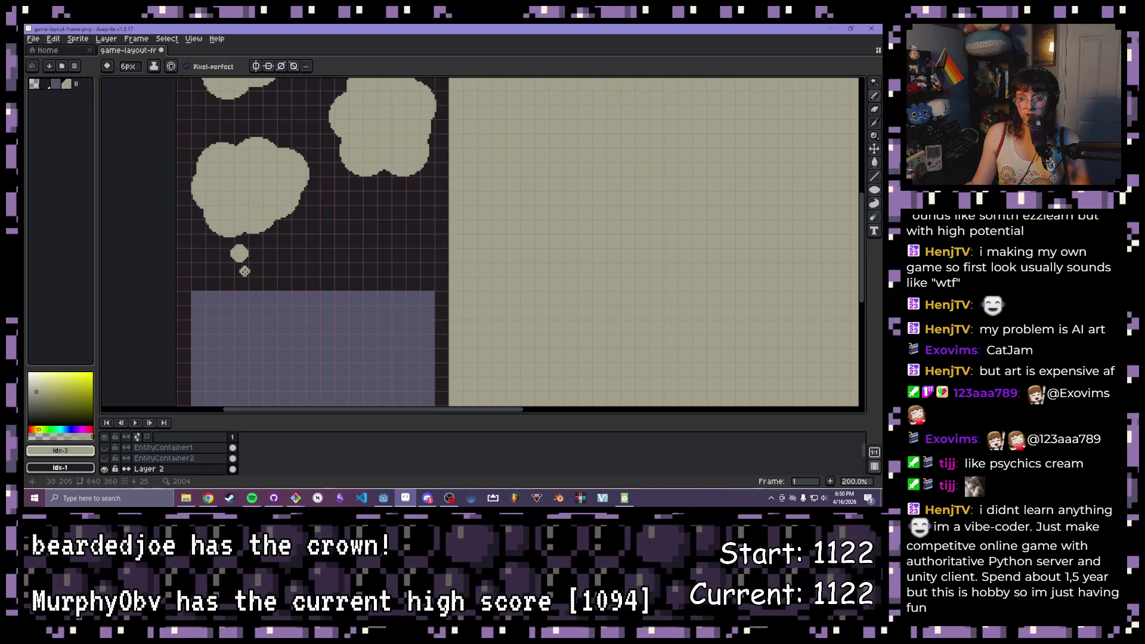
pyautogui.press('-')
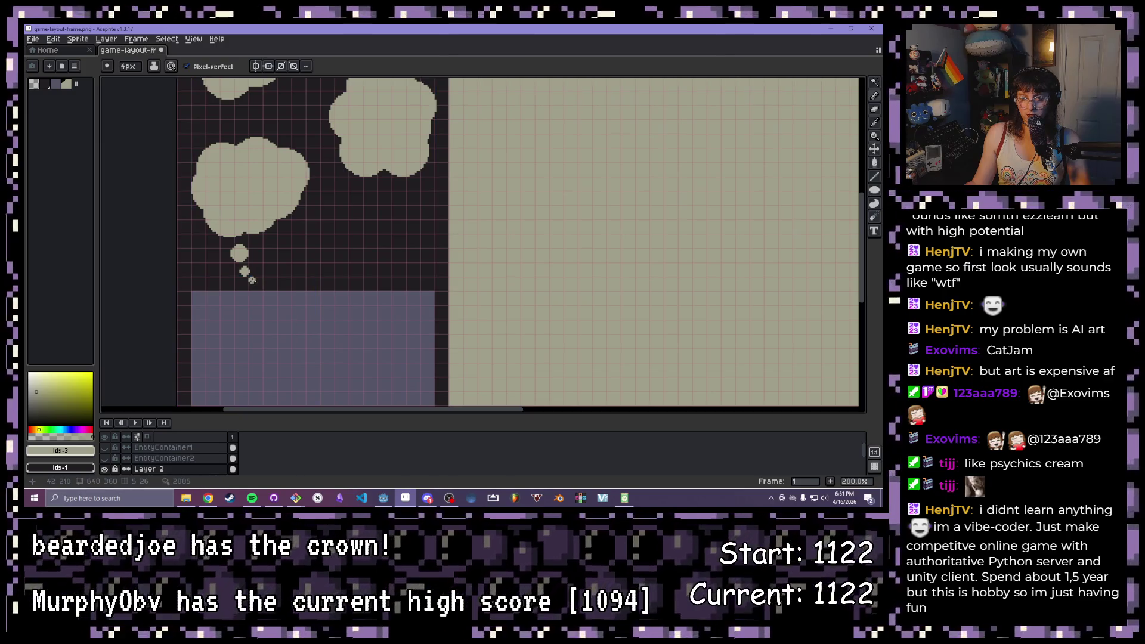
pyautogui.moveTo(350, 199); pyautogui.dragTo(280, 251)
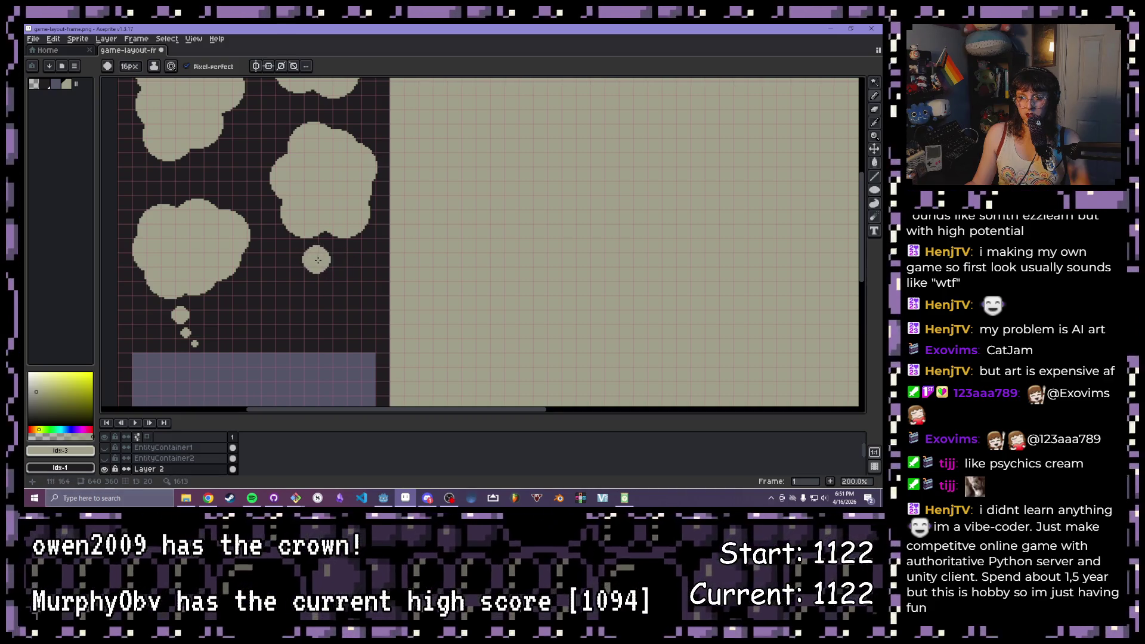
pyautogui.scroll(-4, 333, 267)
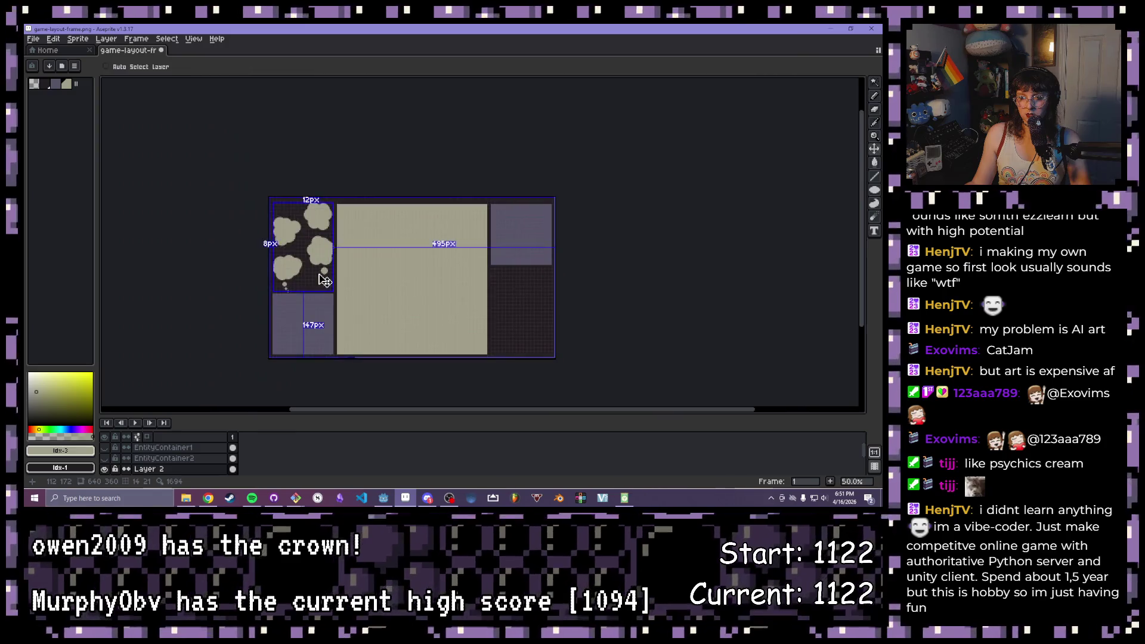
pyautogui.scroll(5, 316, 272)
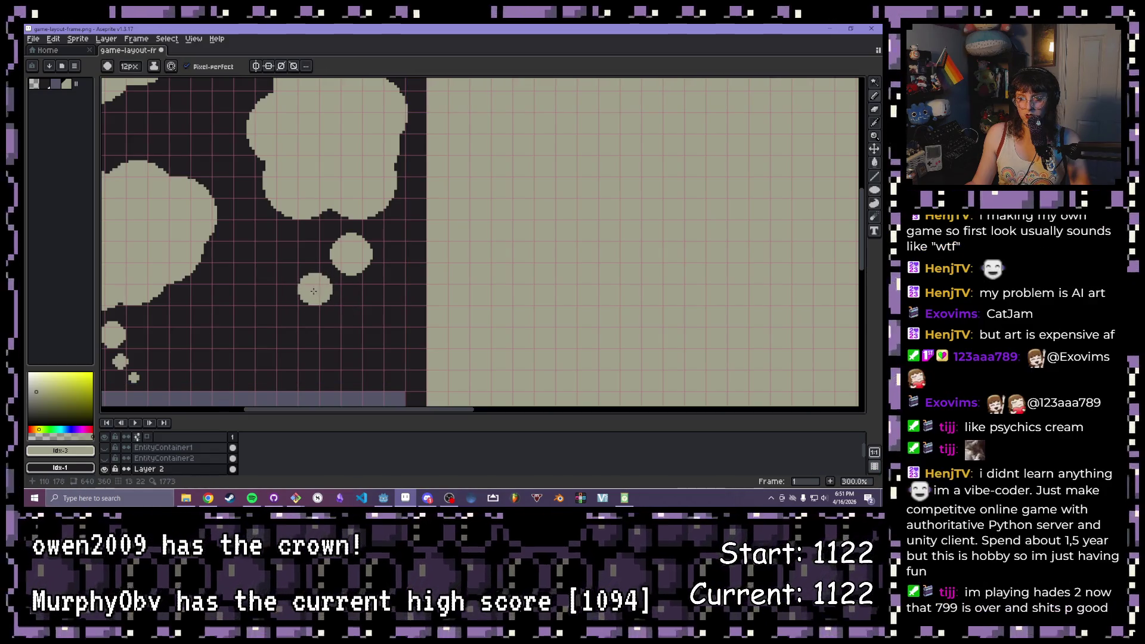
pyautogui.press('-')
pyautogui.press('-')
pyautogui.press('-')
pyautogui.click(303, 328)
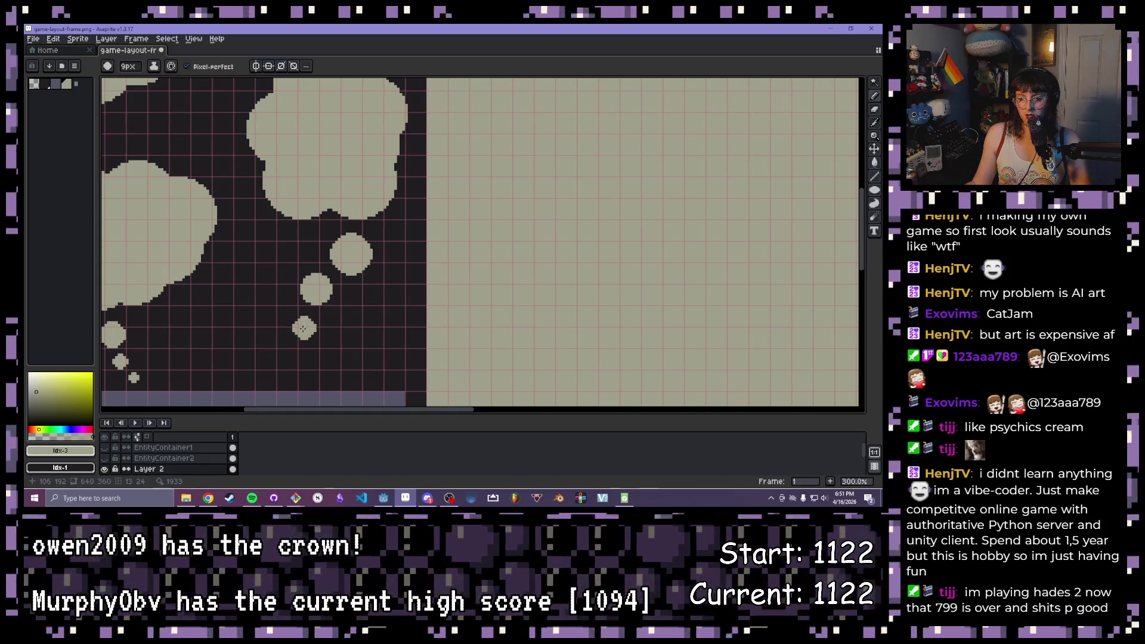
# Stamp two progressively smaller bubbles trailing from the lower cloud
pyautogui.press('-')
pyautogui.press('-')
pyautogui.press('-')
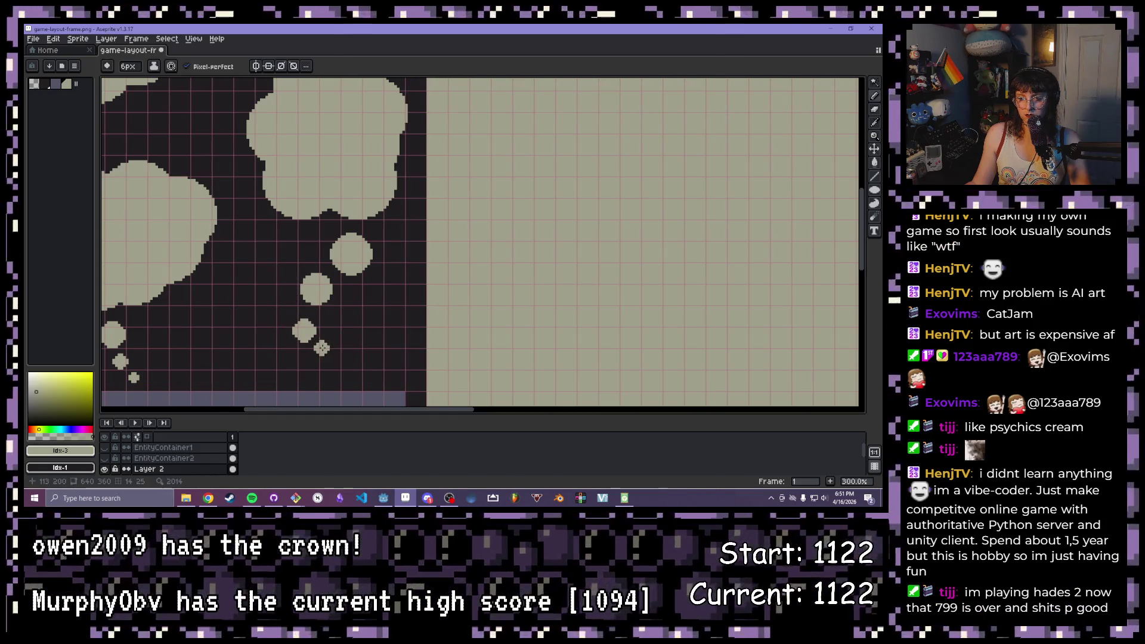
pyautogui.press('-')
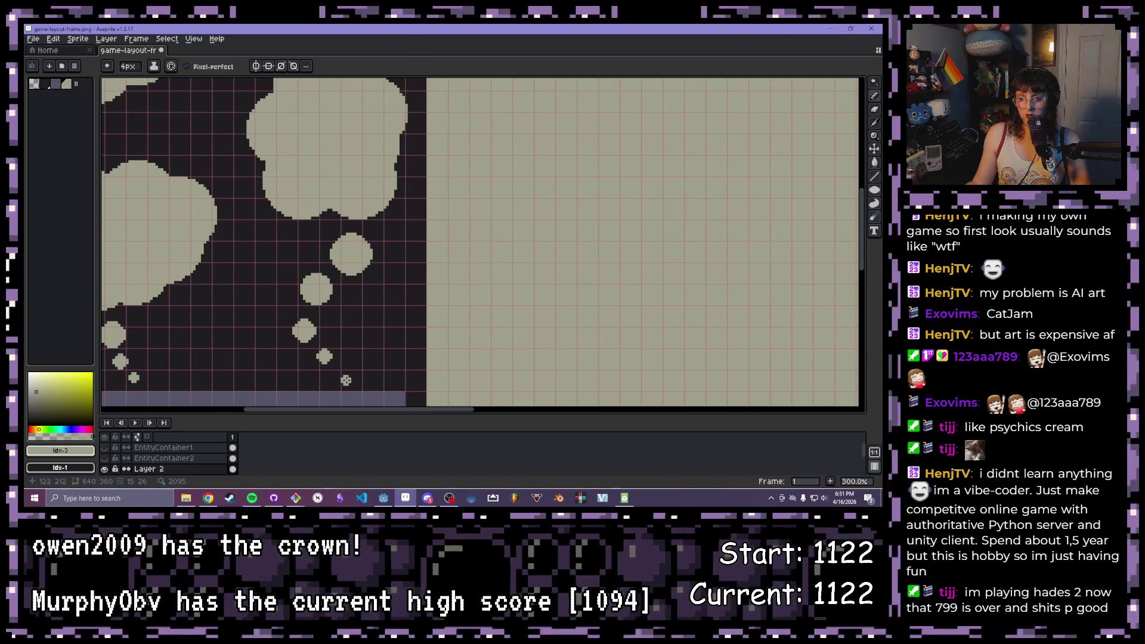
pyautogui.moveTo(208, 138)
pyautogui.mouseDown()
pyautogui.moveTo(360, 245)
pyautogui.moveTo(338, 302)
pyautogui.mouseUp()
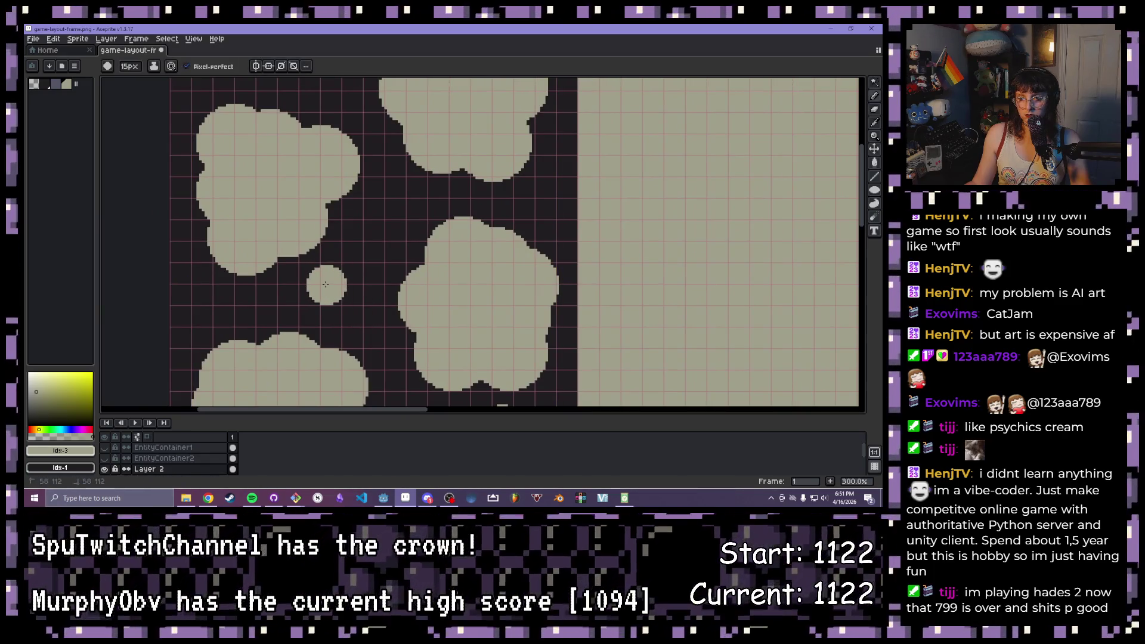
pyautogui.moveTo(326, 284); pyautogui.dragTo(296, 248)
pyautogui.press('-')
pyautogui.click(267, 239)
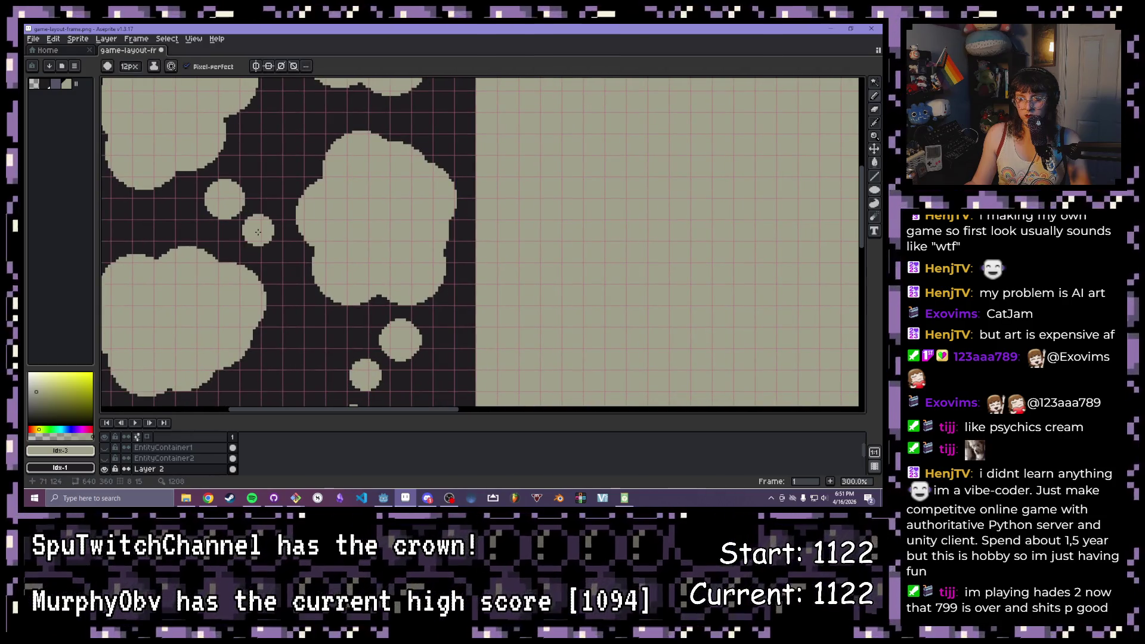
pyautogui.press('-')
pyautogui.press('-')
pyautogui.click(285, 264)
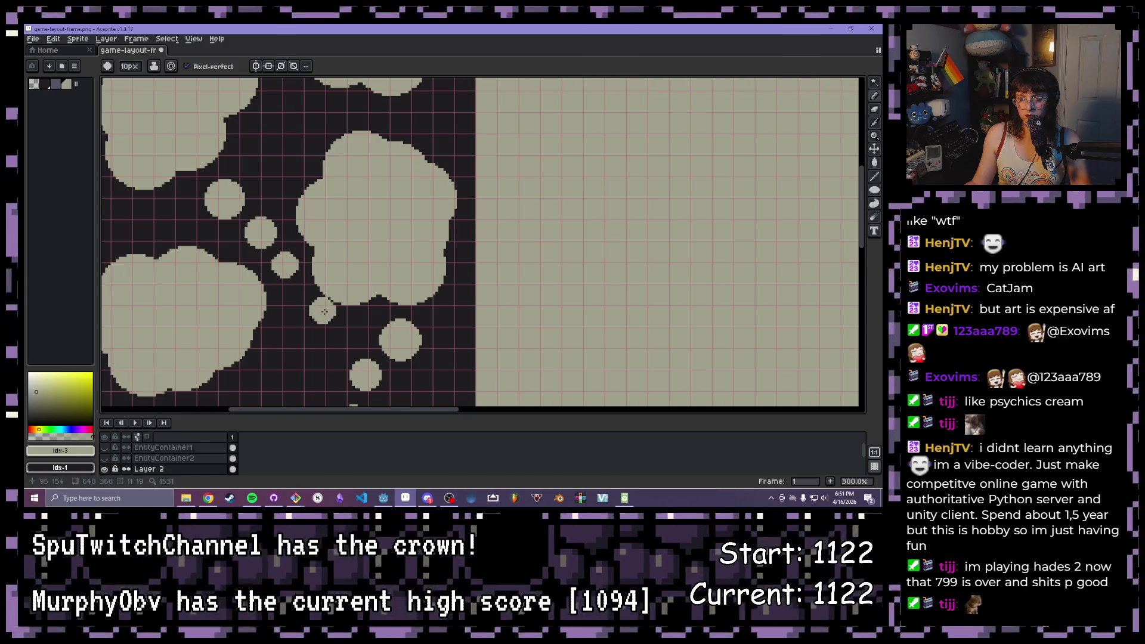
# Finish the bubble trail with tiny dots at its end, resizing the brush between stamps
pyautogui.moveTo(324, 311); pyautogui.dragTo(300, 230)
pyautogui.press('-')
pyautogui.press('-')
pyautogui.press('-')
pyautogui.click(268, 223)
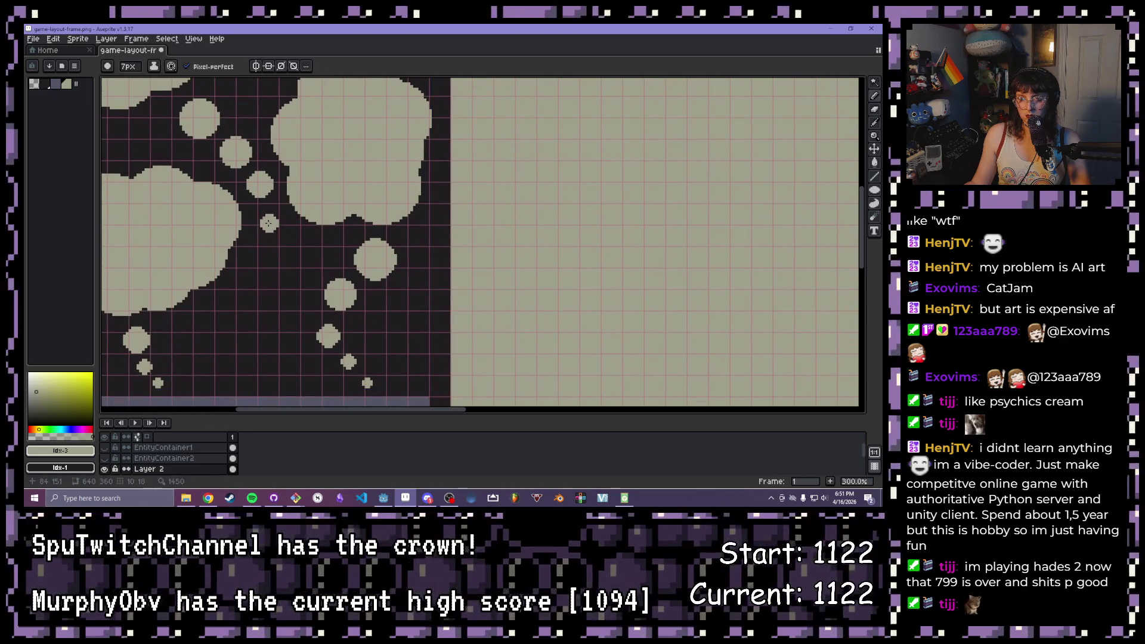
pyautogui.press('+')
pyautogui.click(268, 220)
pyautogui.moveTo(268, 219); pyautogui.dragTo(278, 204)
pyautogui.press('-')
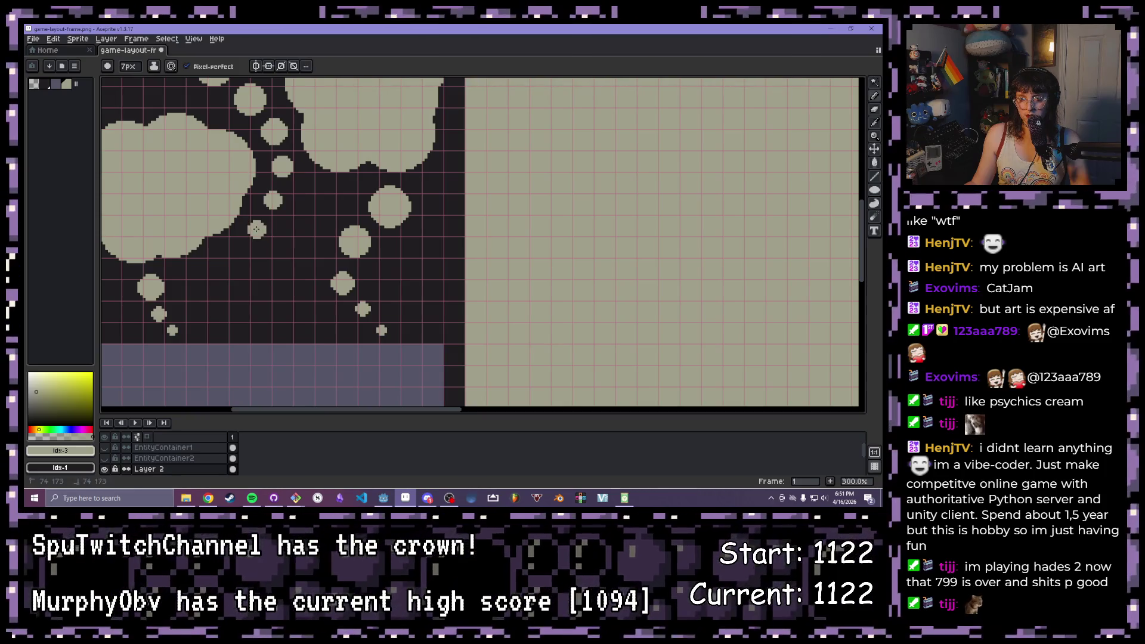
pyautogui.press('-')
pyautogui.click(245, 244)
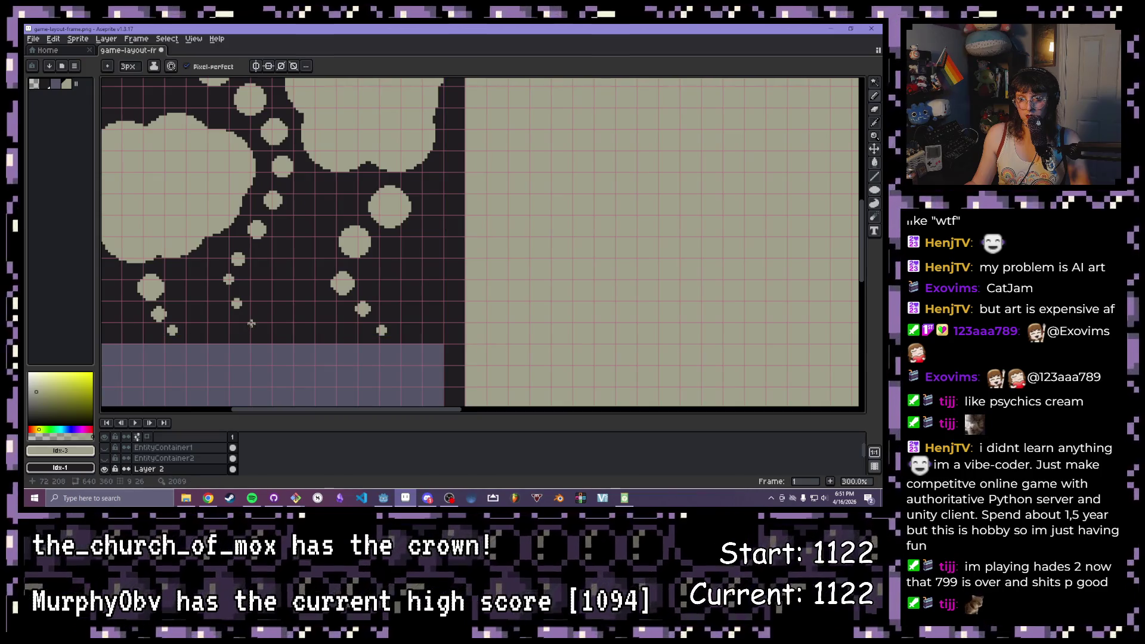
pyautogui.scroll(-3, 251, 323)
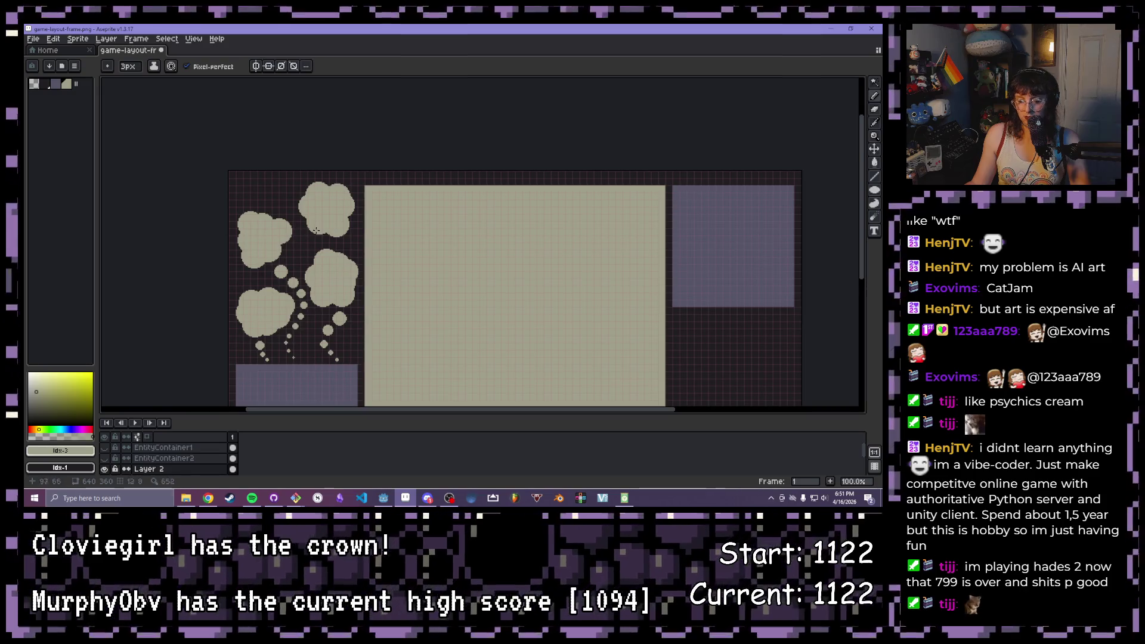
# Stamp bubbles between the clouds, replacing the oversized ones with smaller bubbles at a reduced brush size
pyautogui.scroll(2, 262, 241)
pyautogui.click(314, 203)
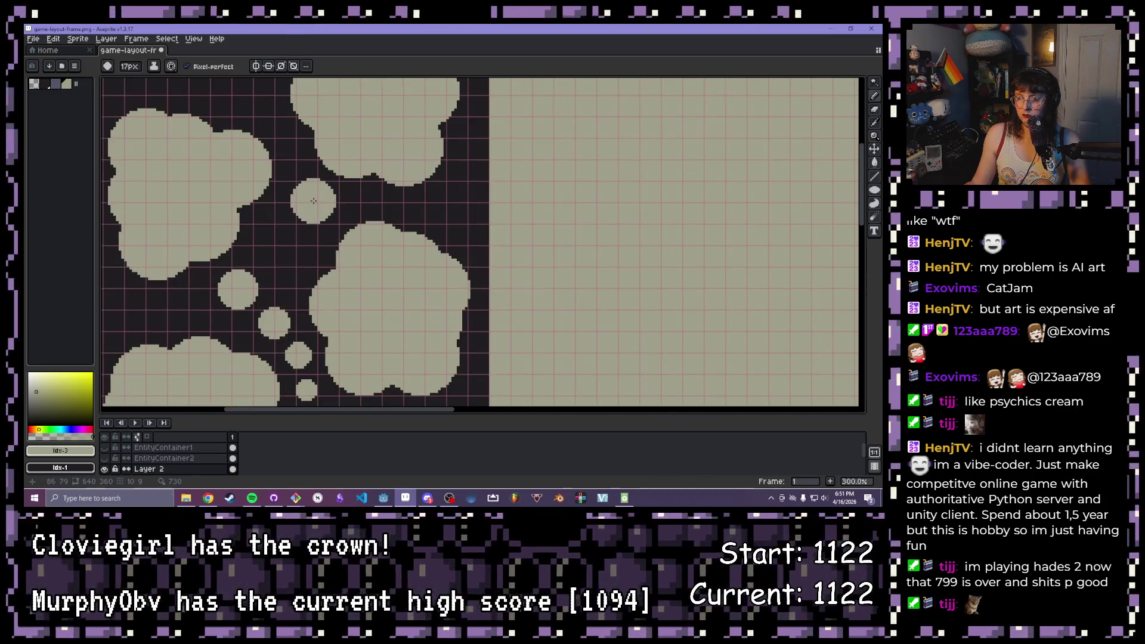
pyautogui.click(283, 242)
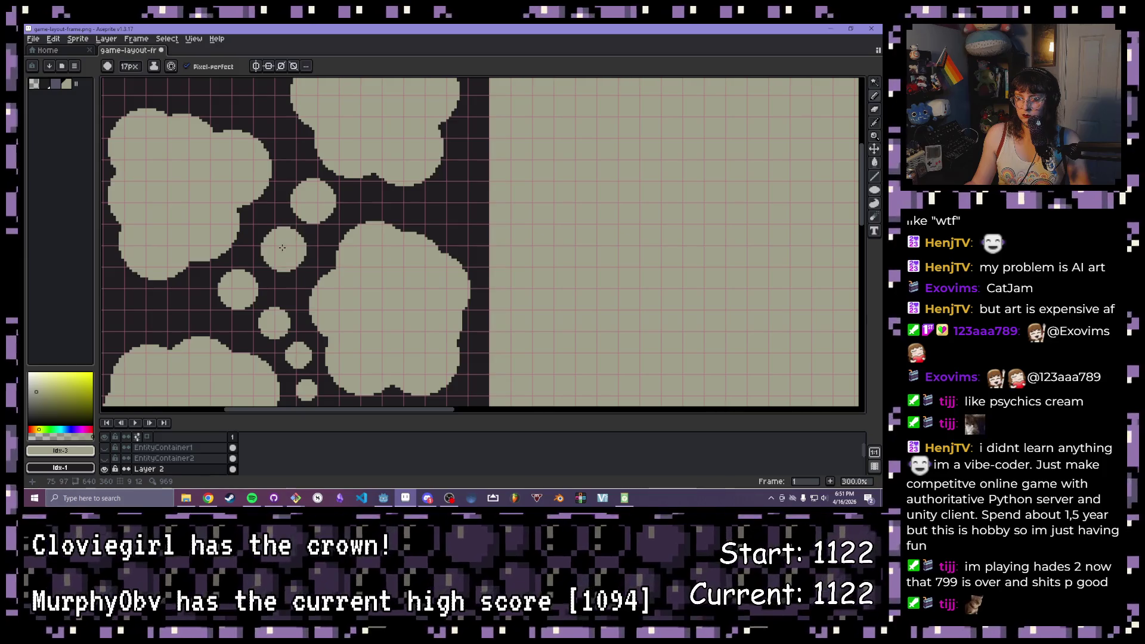
pyautogui.hotkey('ctrl', 'z')
pyautogui.press('-')
pyautogui.press('-')
pyautogui.press('-')
pyautogui.click(290, 254)
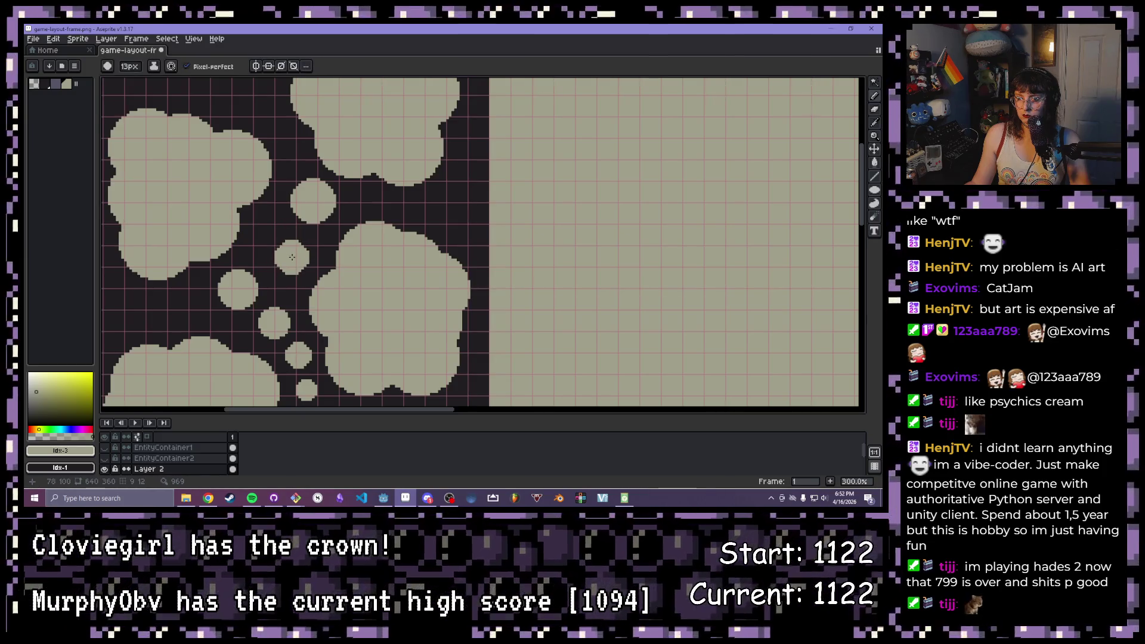
pyautogui.hotkey('ctrl', 'z')
pyautogui.press('-')
pyautogui.click(294, 260)
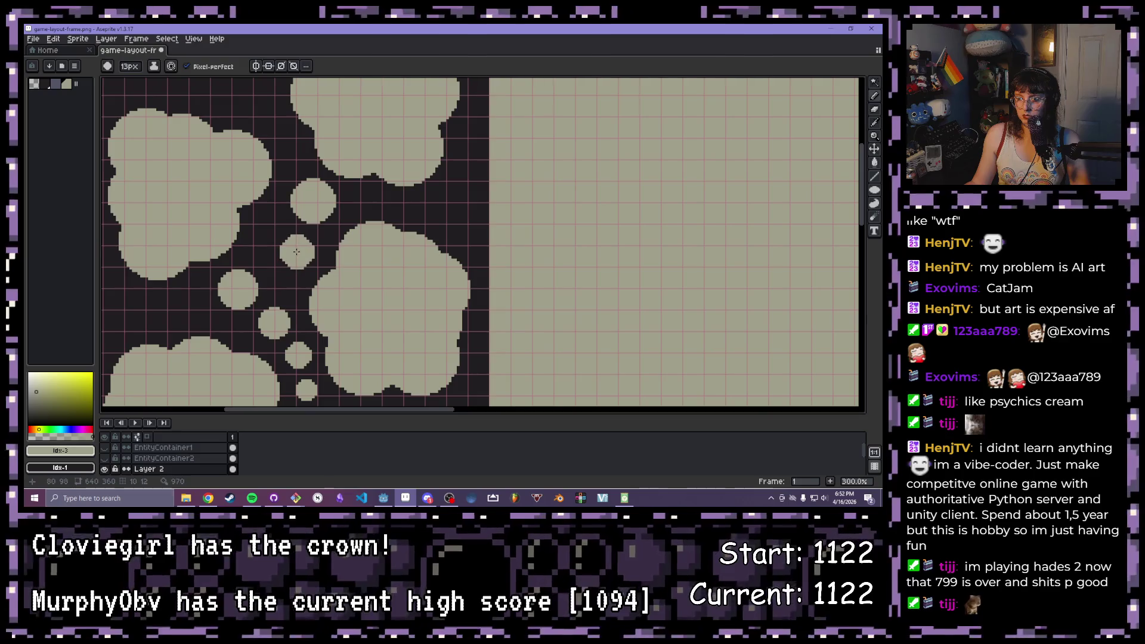
# Remove the stray bump and the bubble left of the big cloud, then add a bump to its bottom edge
pyautogui.scroll(-1, 281, 239)
pyautogui.scroll(2, 258, 166)
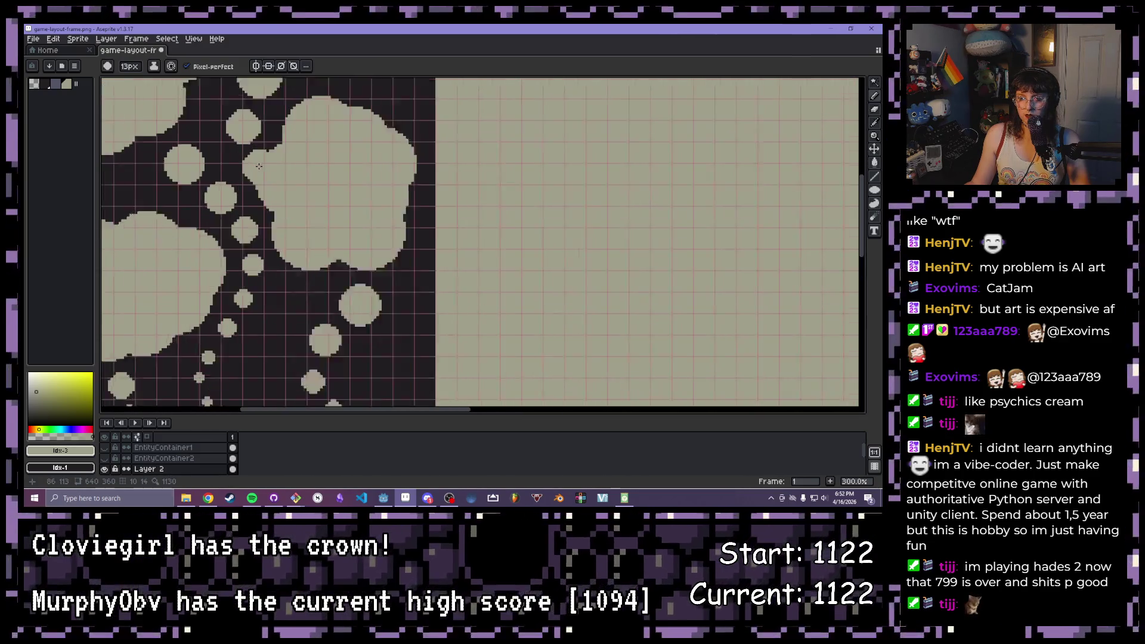
pyautogui.hotkey('ctrl', 'z')
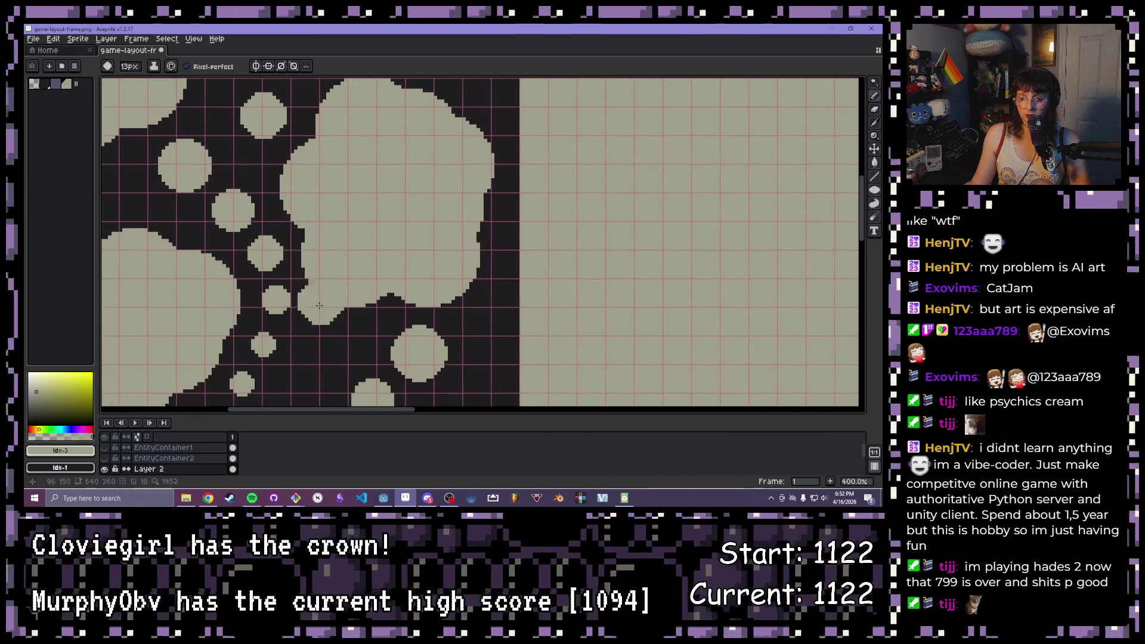
pyautogui.click(273, 167)
pyautogui.hotkey('ctrl', 'z')
pyautogui.press('-')
pyautogui.press('-')
pyautogui.click(350, 303)
# Shrink the brush by two more pixels for finer bubbles
pyautogui.scroll(2, 351, 303)
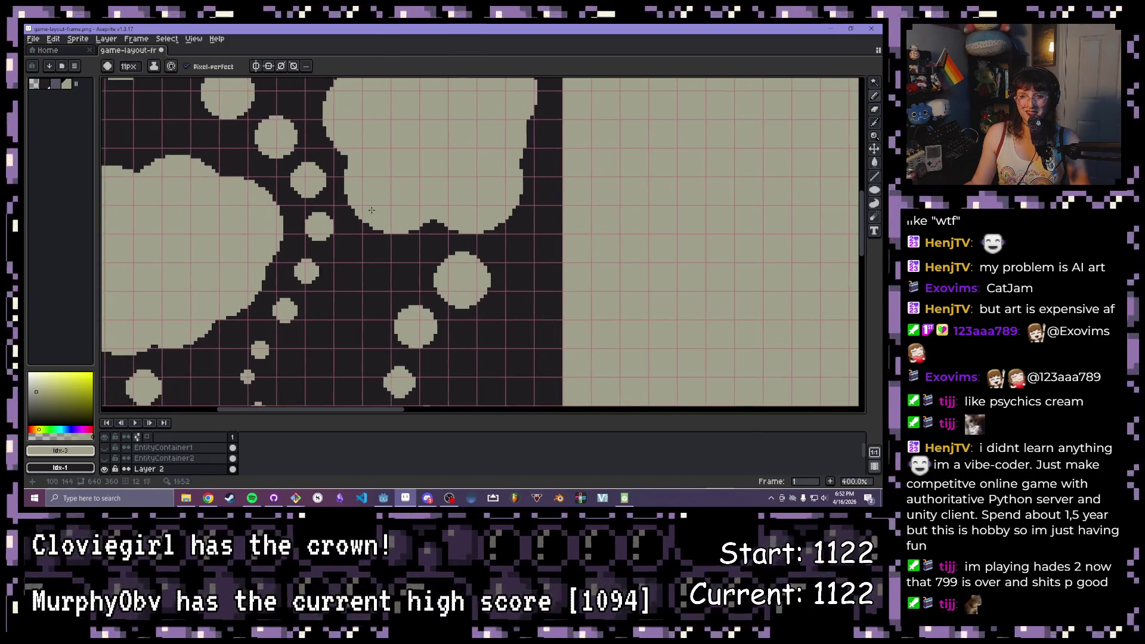
pyautogui.hscroll(-2, 322, 226)
pyautogui.press('-')
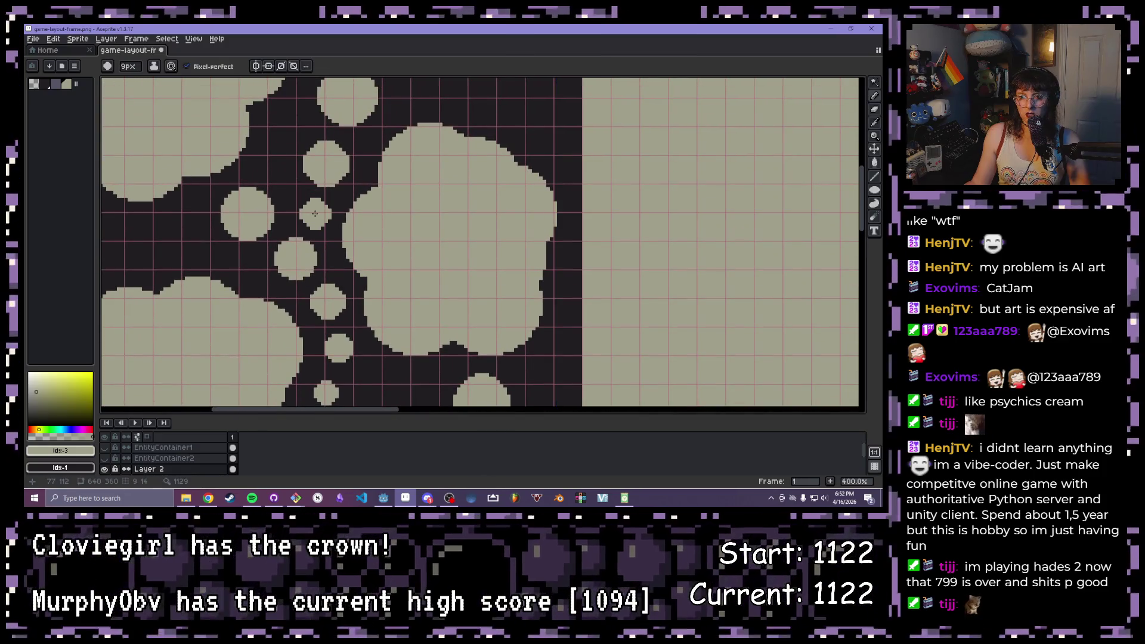
pyautogui.press('-')
pyautogui.scroll(-4, 482, 342)
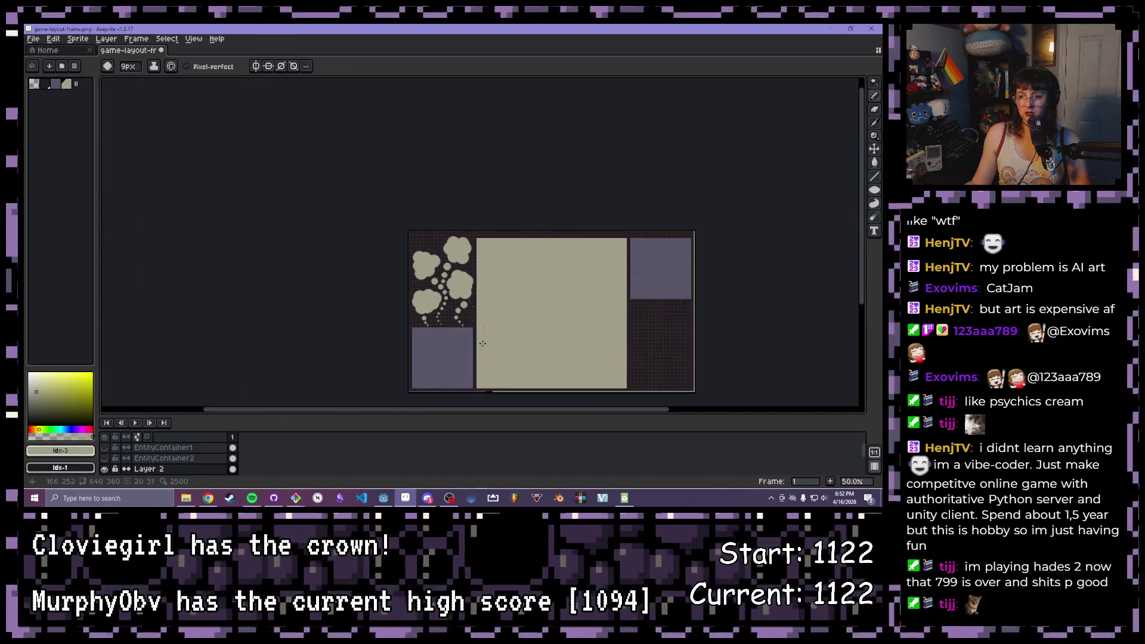
pyautogui.scroll(1, 482, 340)
pyautogui.scroll(-2, 442, 146)
pyautogui.hscroll(1, 442, 145)
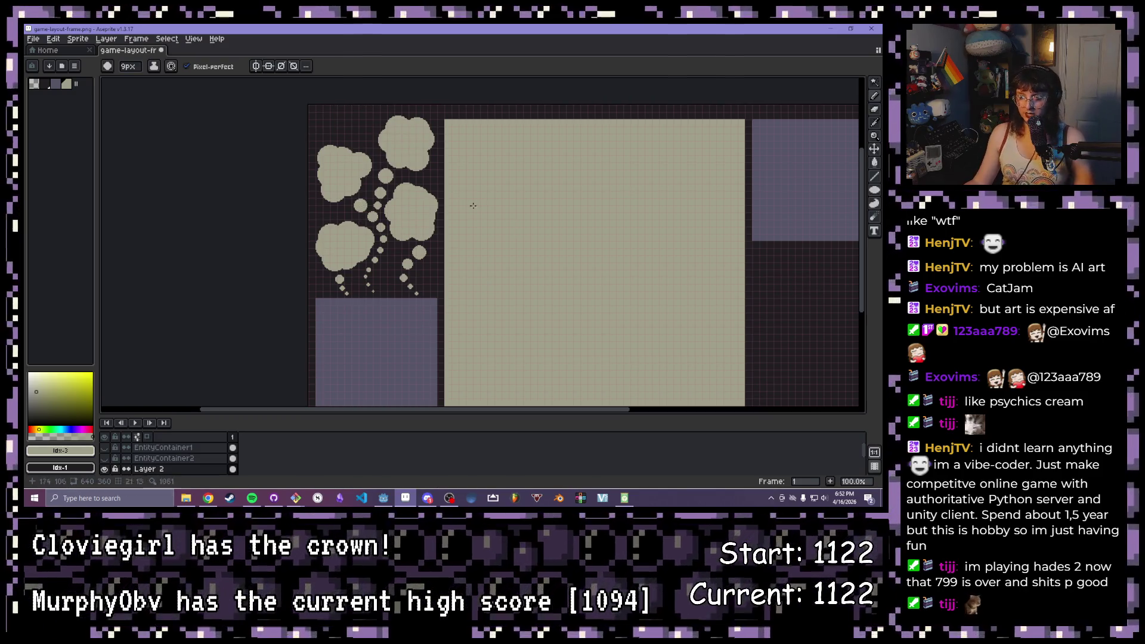
# Reduce the brush to about 3px for tiny dots at the trail ends
pyautogui.scroll(-4, 478, 198)
pyautogui.hscroll(1, 478, 198)
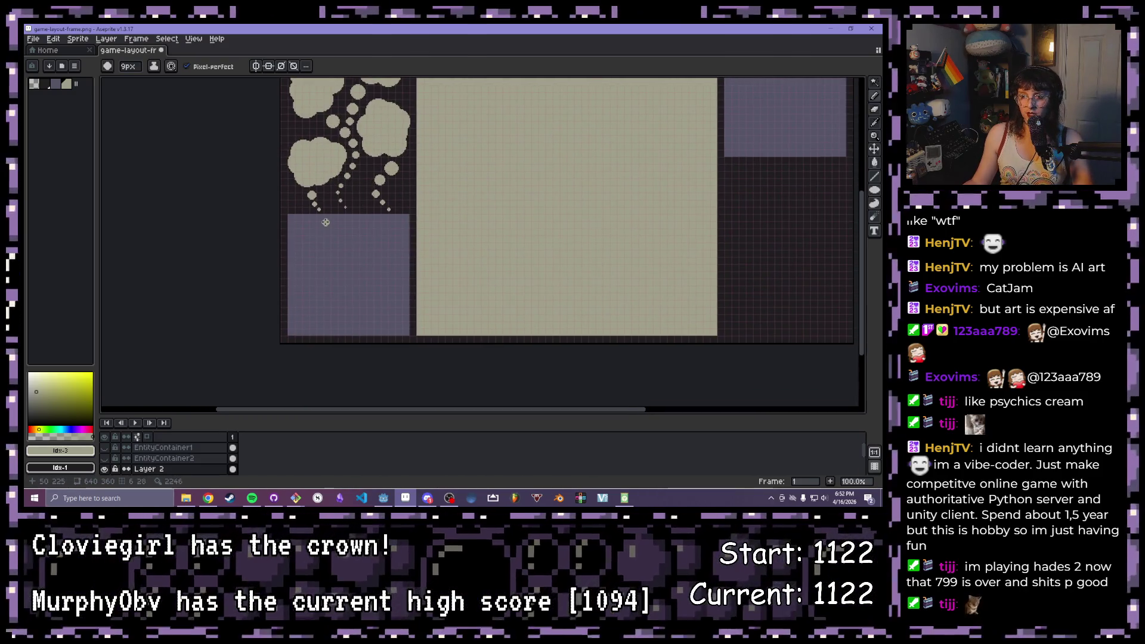
pyautogui.press('-')
pyautogui.press('-')
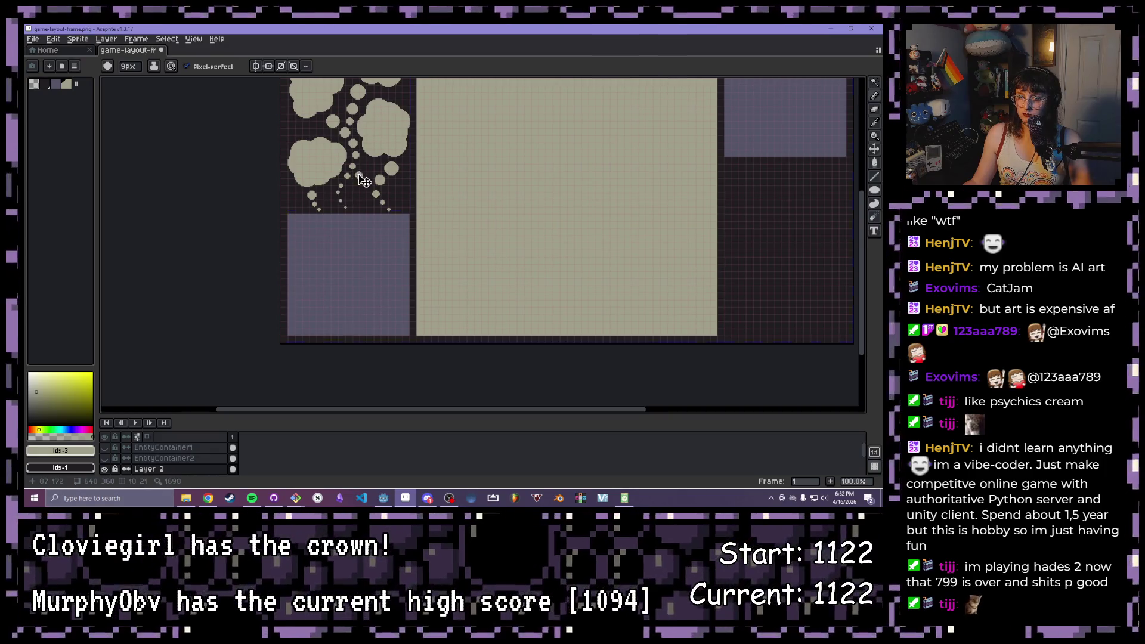
pyautogui.scroll(2, 352, 183)
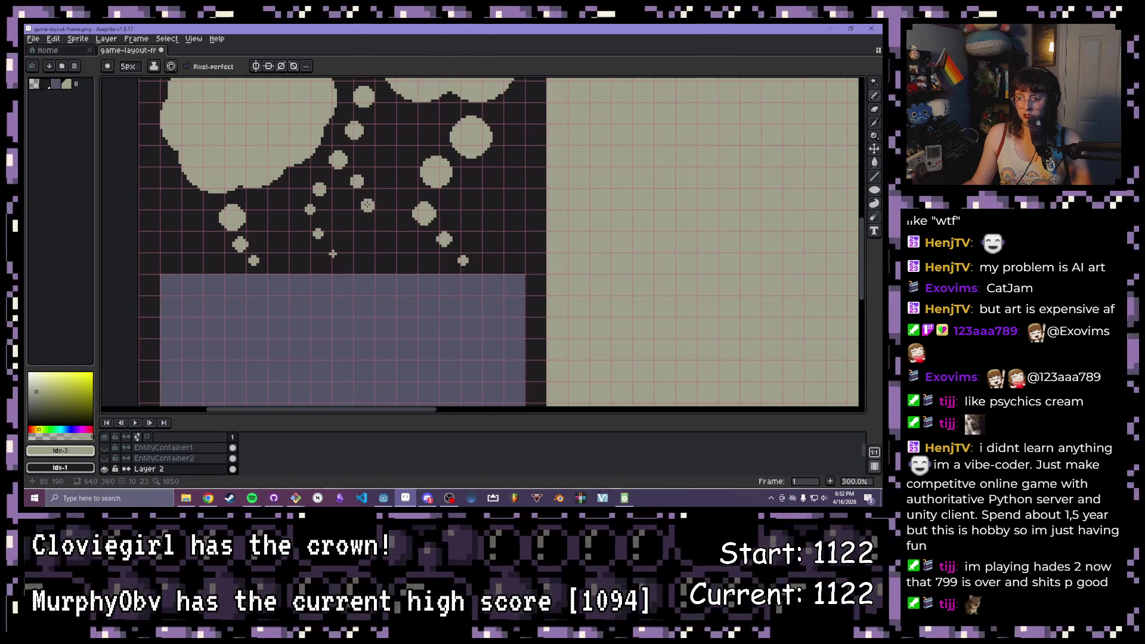
pyautogui.press('-')
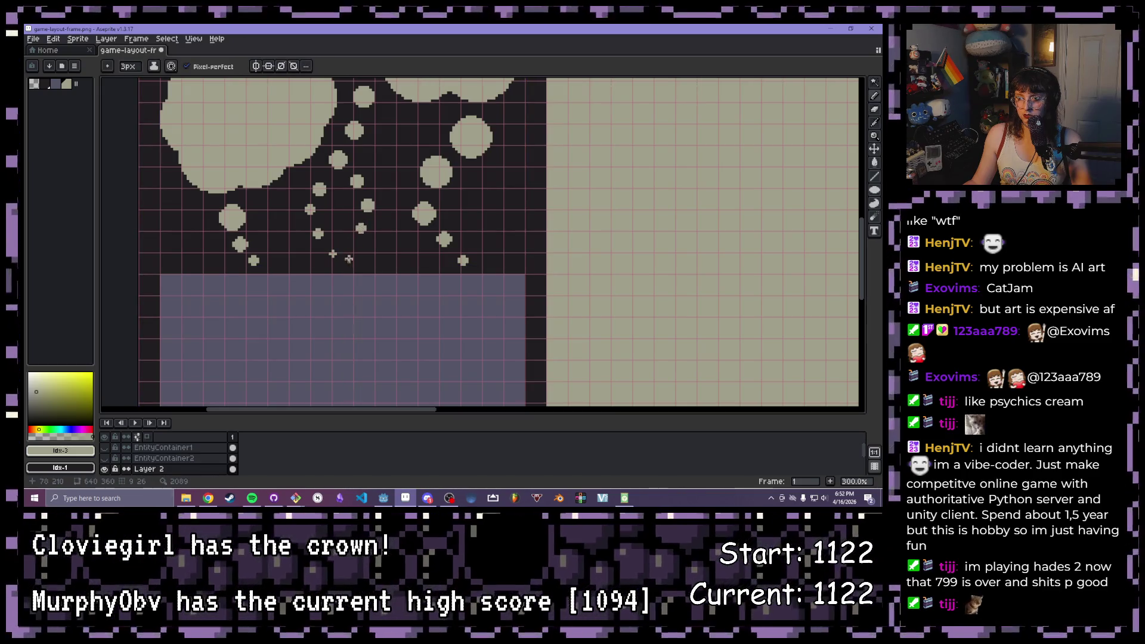
pyautogui.scroll(-2, 495, 284)
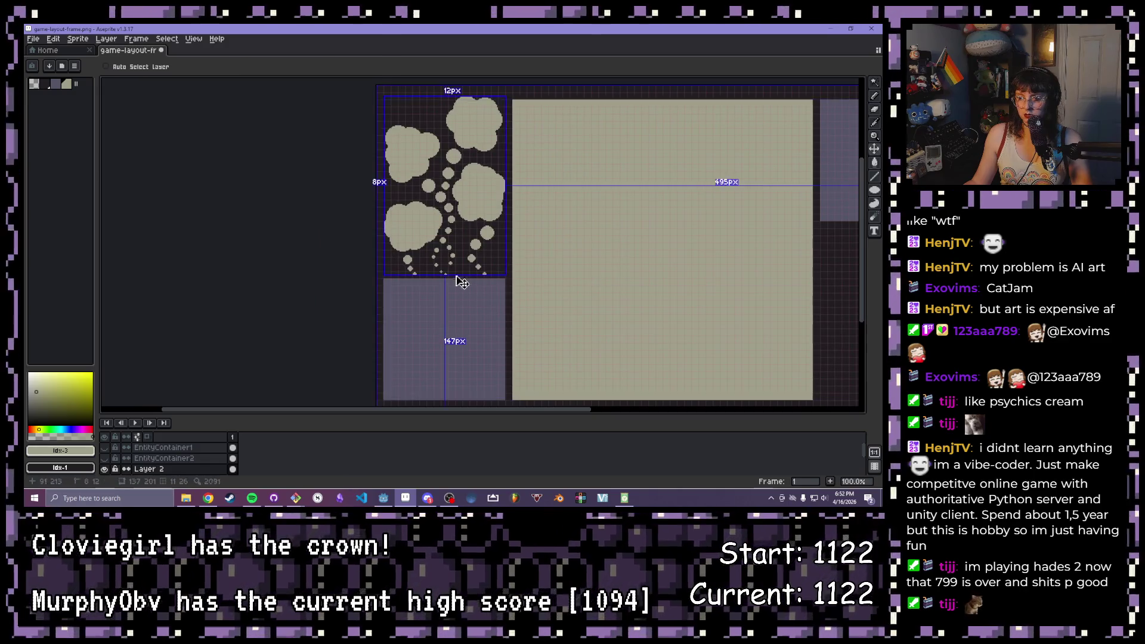
# Undo the last bad pencil stroke and center the whole sprite in view
pyautogui.hotkey('ctrl', 'z')
pyautogui.scroll(2, 443, 274)
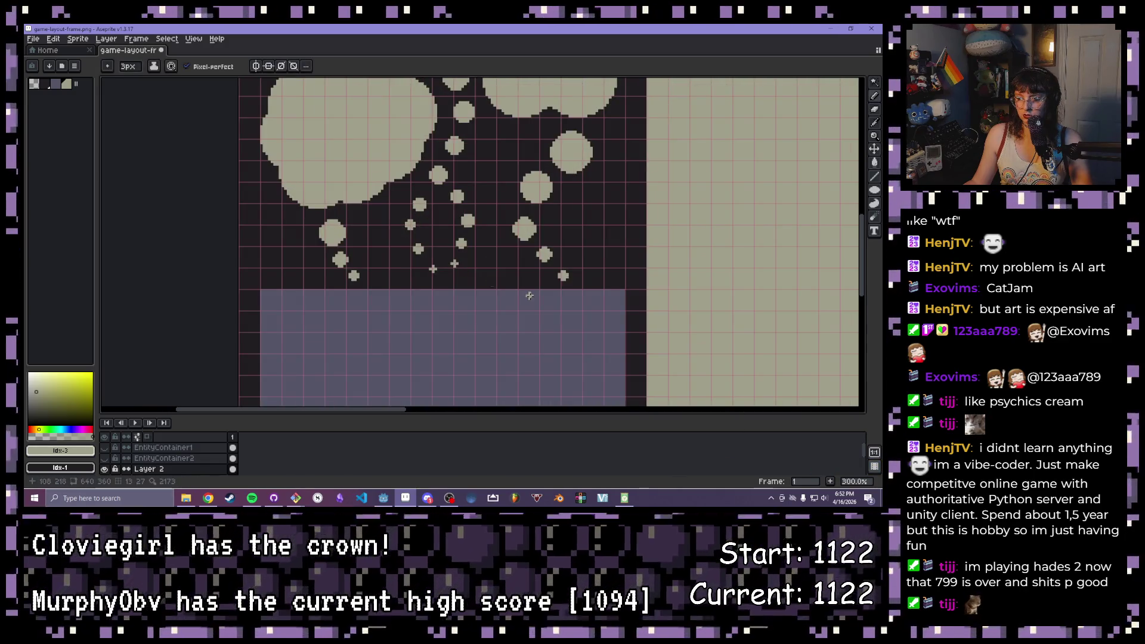
pyautogui.scroll(-3, 528, 295)
pyautogui.moveTo(677, 271)
pyautogui.mouseDown()
pyautogui.moveTo(537, 263)
pyautogui.moveTo(491, 230)
pyautogui.mouseUp()
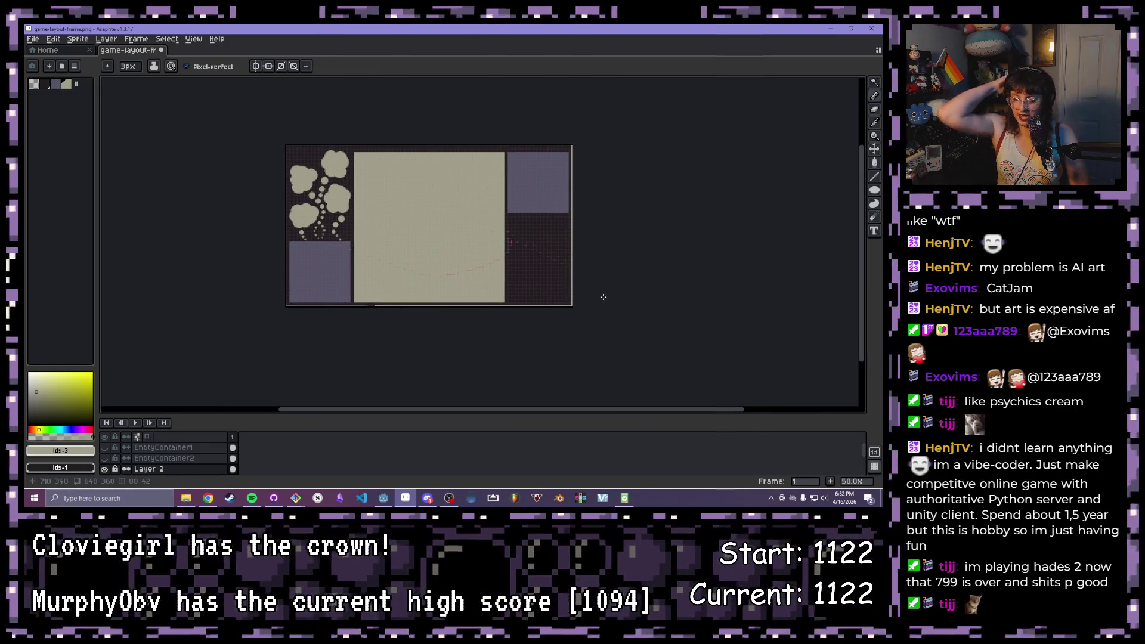
# Pan across the layout from the right purple panel back to the clouds and beige panel
pyautogui.scroll(1, 443, 143)
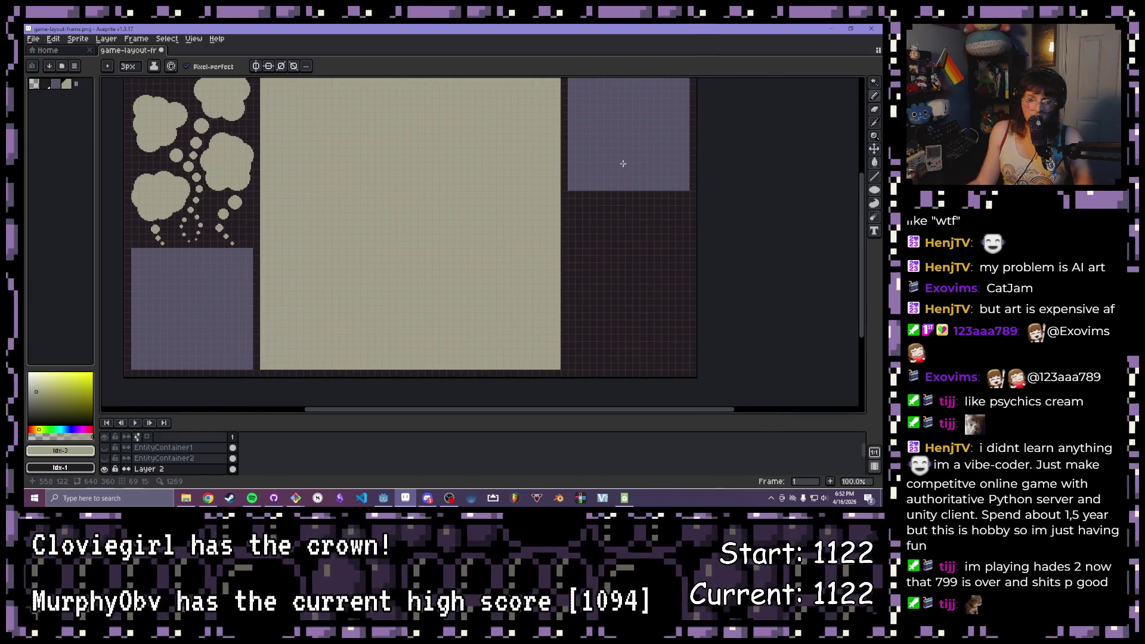
pyautogui.scroll(1, 618, 194)
pyautogui.moveTo(695, 204); pyautogui.dragTo(460, 255)
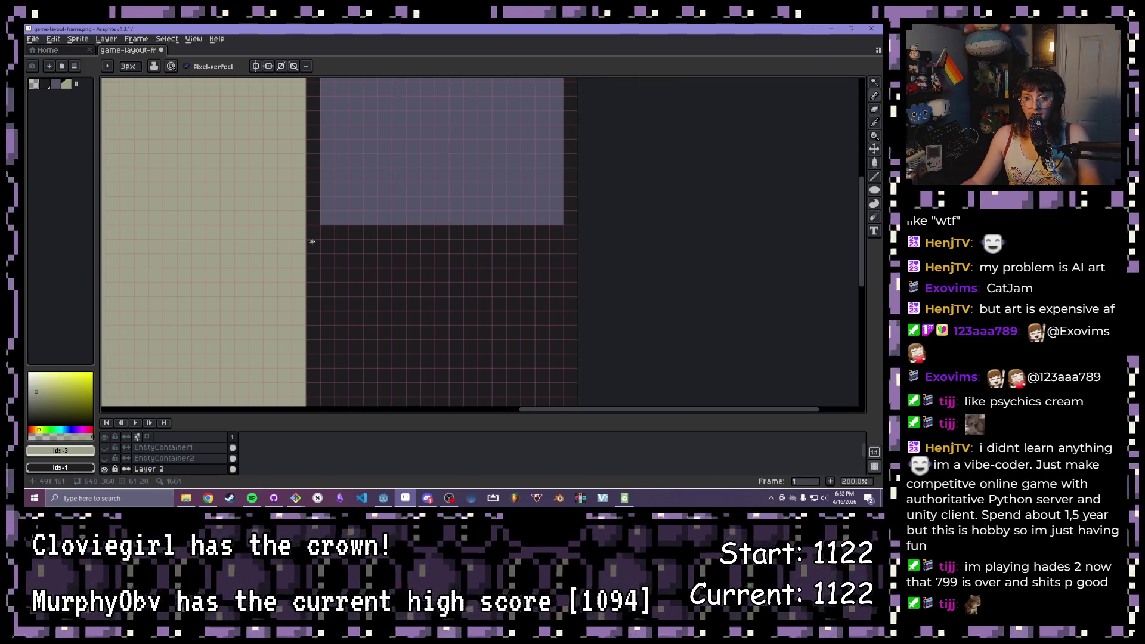
pyautogui.scroll(-1, 311, 242)
pyautogui.moveTo(314, 245)
pyautogui.mouseDown()
pyautogui.moveTo(567, 217)
pyautogui.moveTo(540, 237)
pyautogui.moveTo(554, 222)
pyautogui.moveTo(561, 235)
pyautogui.mouseUp()
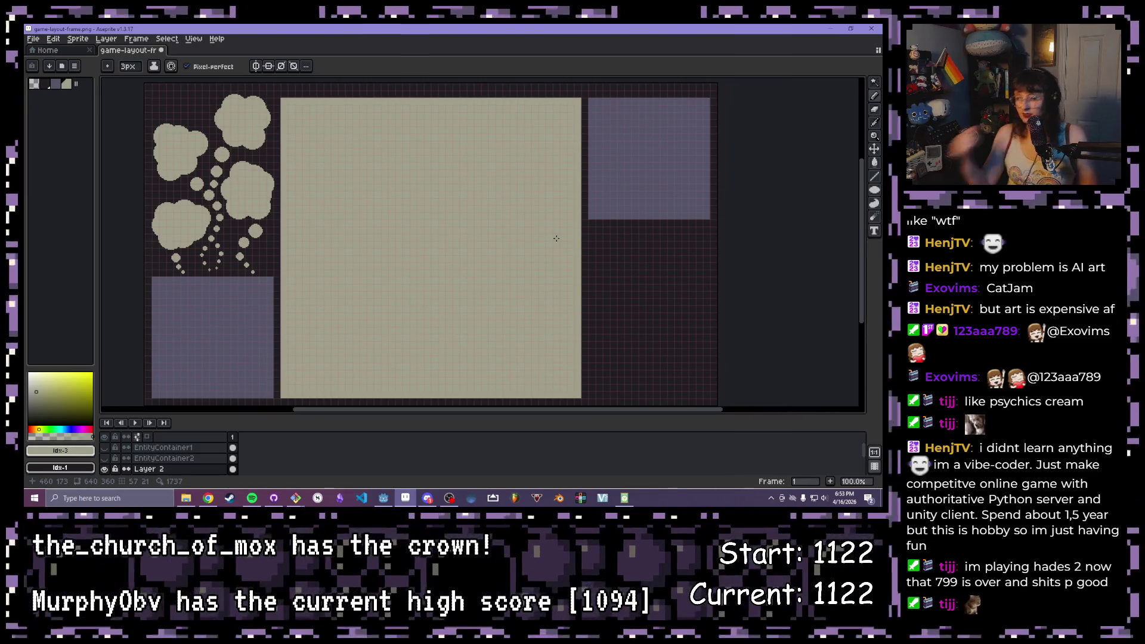
pyautogui.scroll(-1, 230, 287)
pyautogui.scroll(1, 408, 287)
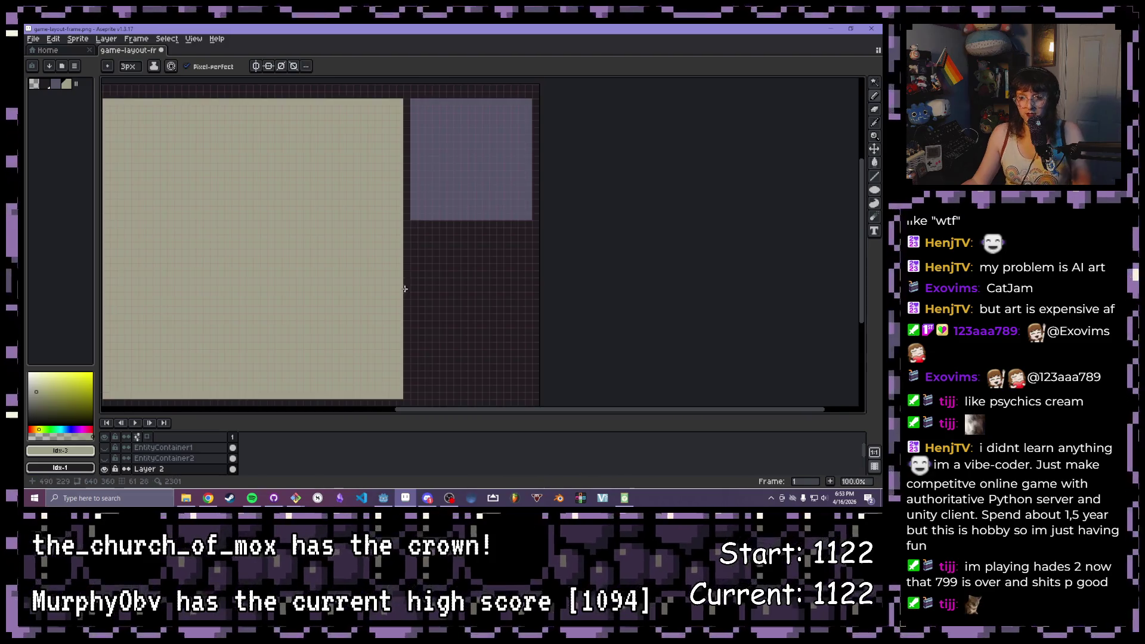
pyautogui.moveTo(296, 273)
pyautogui.mouseDown()
pyautogui.moveTo(556, 247)
pyautogui.moveTo(491, 247)
pyautogui.mouseUp()
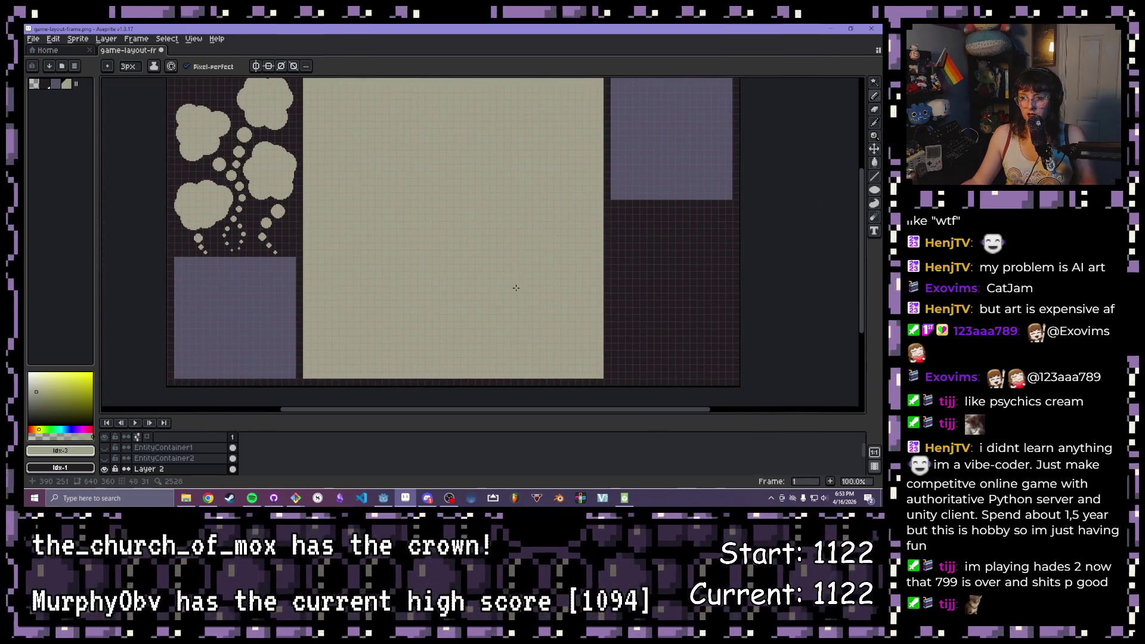
# Zoom in and out repeatedly to inspect the clouds and panels
pyautogui.scroll(-1, 536, 298)
pyautogui.scroll(1, 549, 303)
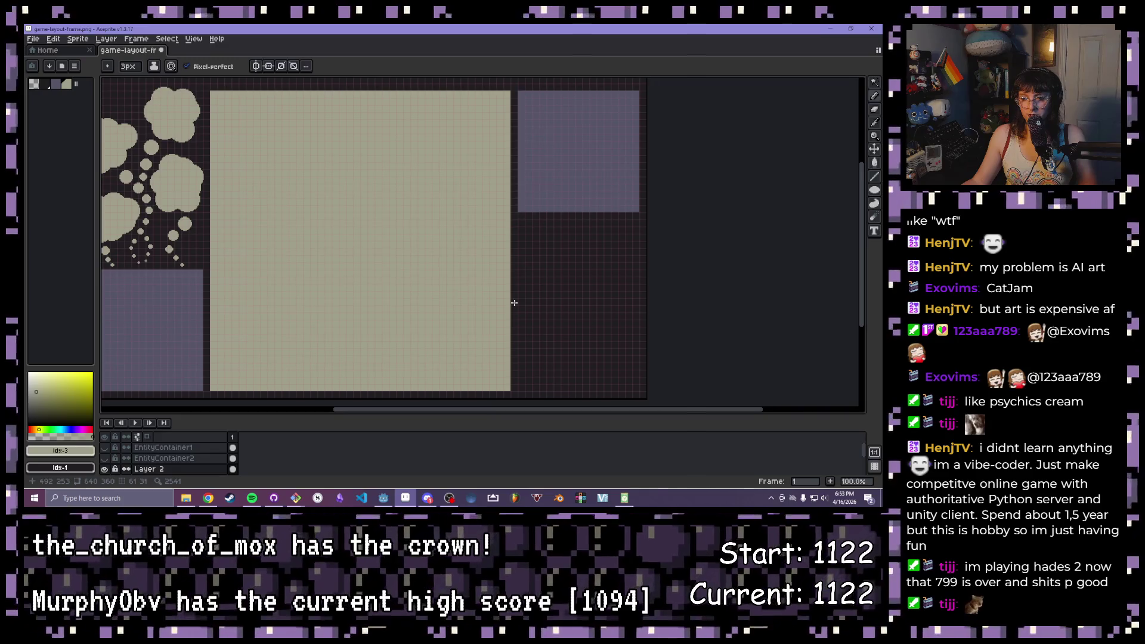
pyautogui.scroll(-1, 506, 301)
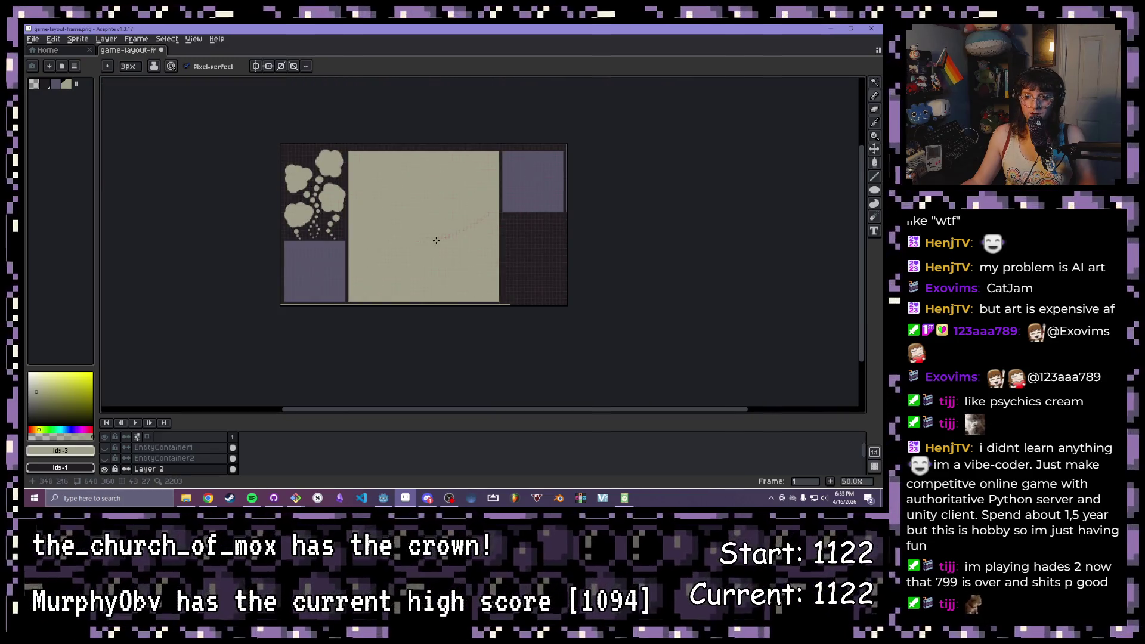
pyautogui.scroll(1, 376, 244)
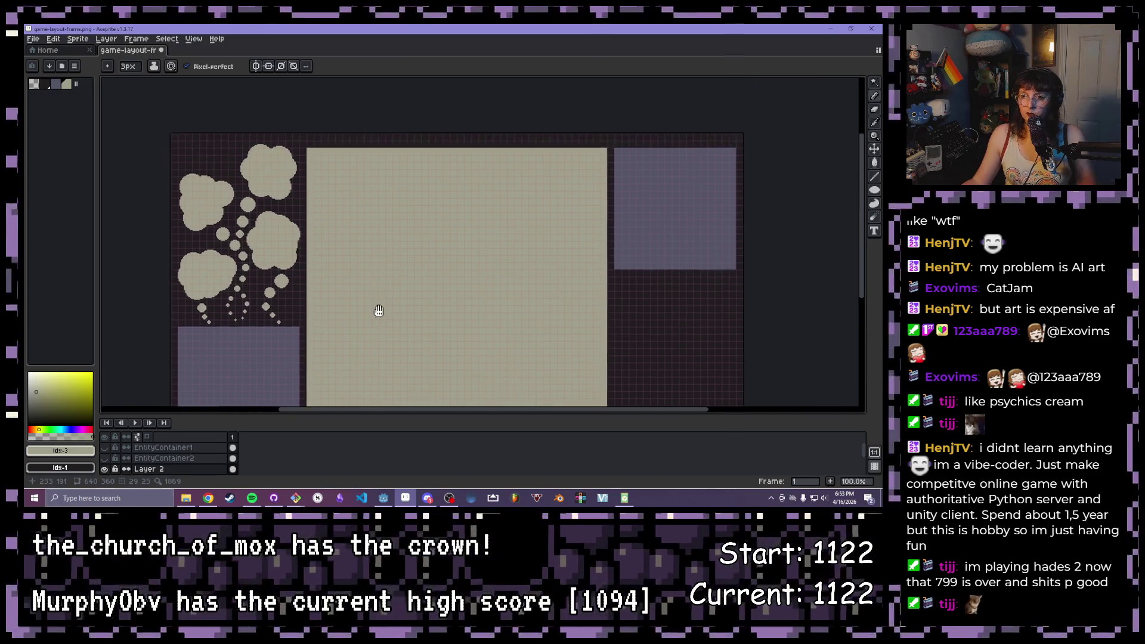
pyautogui.scroll(-1, 378, 309)
pyautogui.scroll(1, 374, 306)
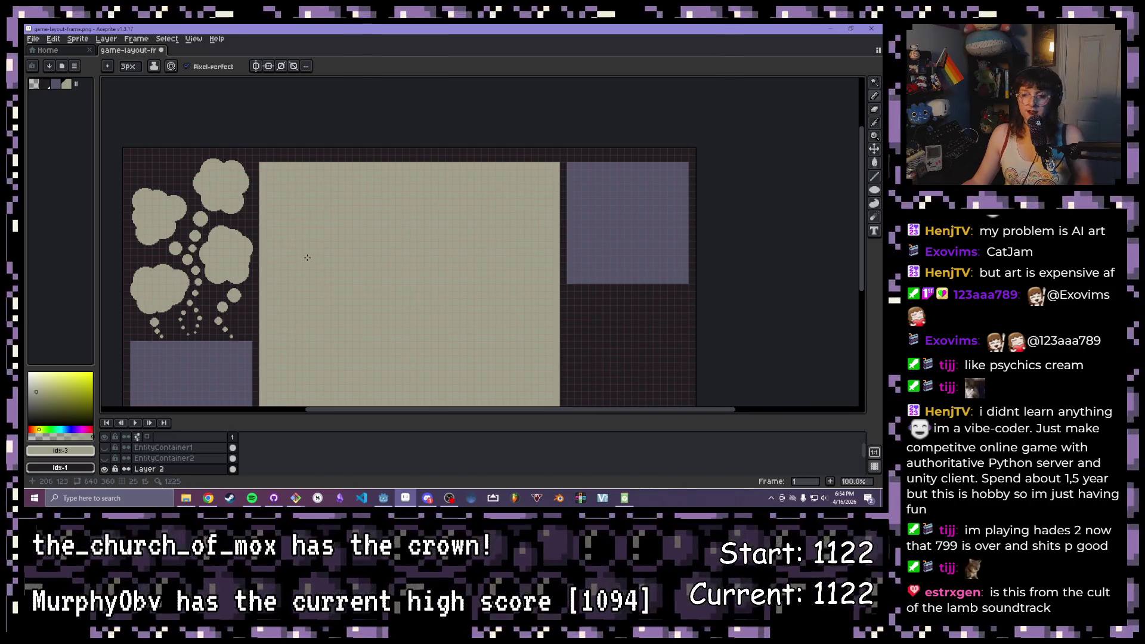
pyautogui.scroll(-2, 308, 272)
pyautogui.scroll(2, 375, 274)
pyautogui.scroll(1, 375, 274)
pyautogui.scroll(-1, 477, 222)
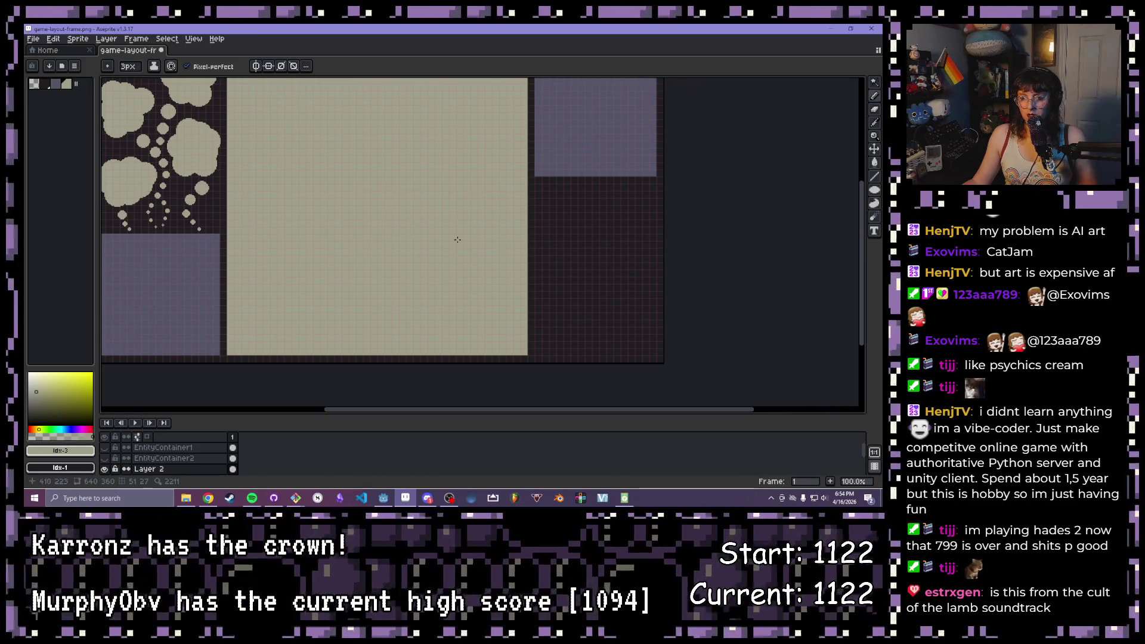
# Pan toward the right panel and select the sprite area with the Magic Wand (W)
pyautogui.moveTo(504, 243)
pyautogui.mouseDown()
pyautogui.moveTo(560, 301)
pyautogui.moveTo(379, 265)
pyautogui.mouseUp()
pyautogui.scroll(-2, 543, 302)
pyautogui.scroll(2, 544, 302)
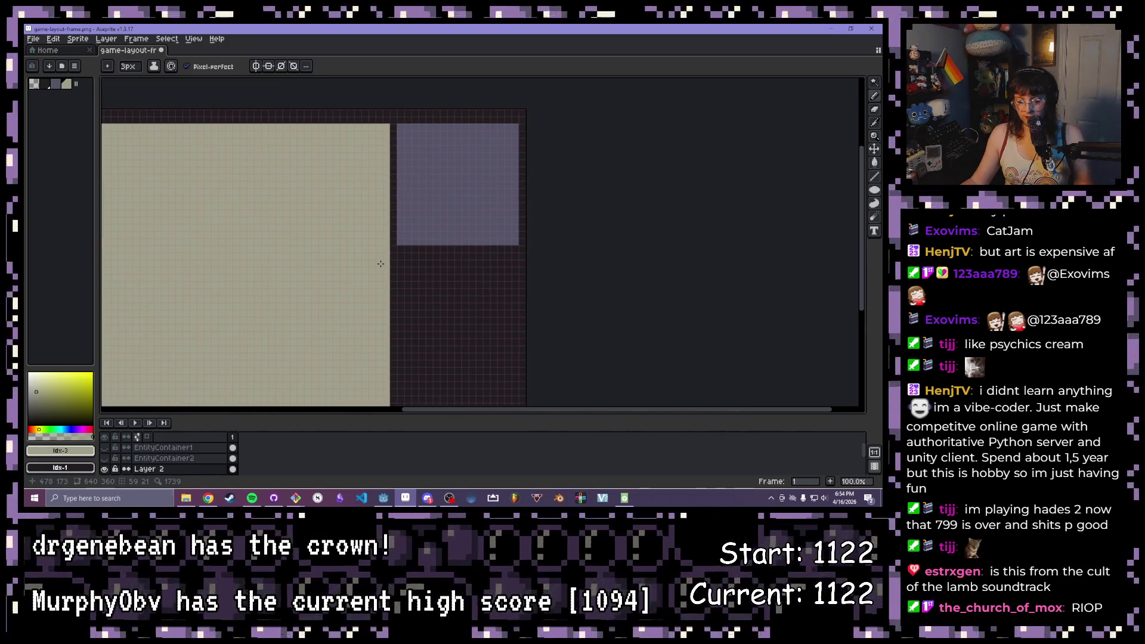
pyautogui.press('w')
pyautogui.click(461, 213)
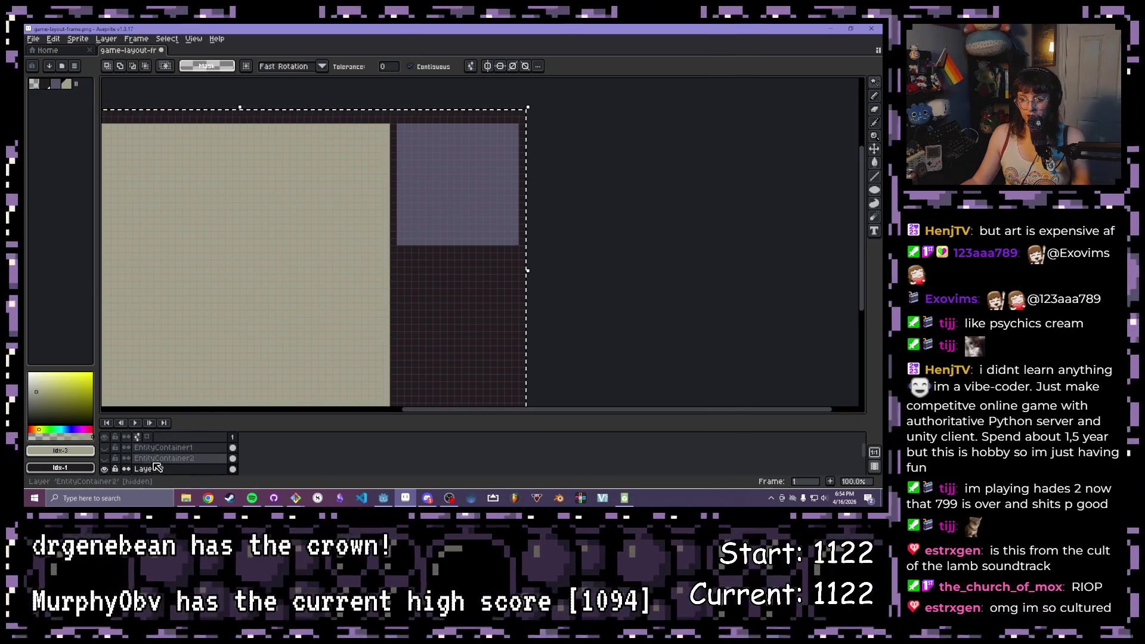
pyautogui.scroll(-2, 153, 453)
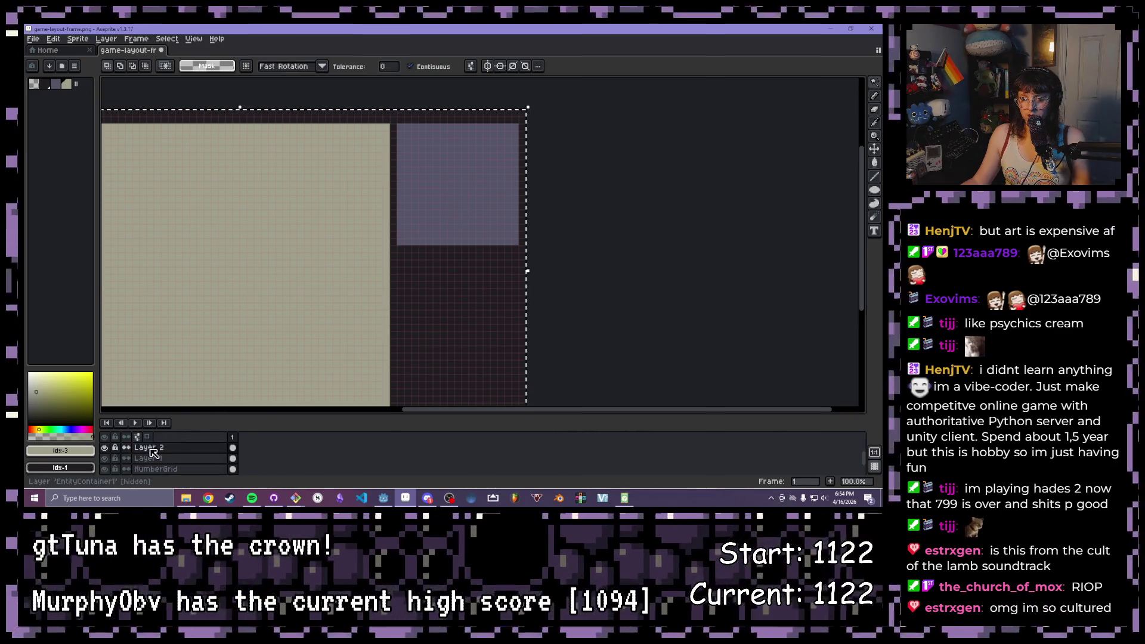
# Make Layer 1 active and Magic Wand-select the top-right purple box for moving
pyautogui.click(152, 450)
pyautogui.click(106, 449)
pyautogui.click(105, 448)
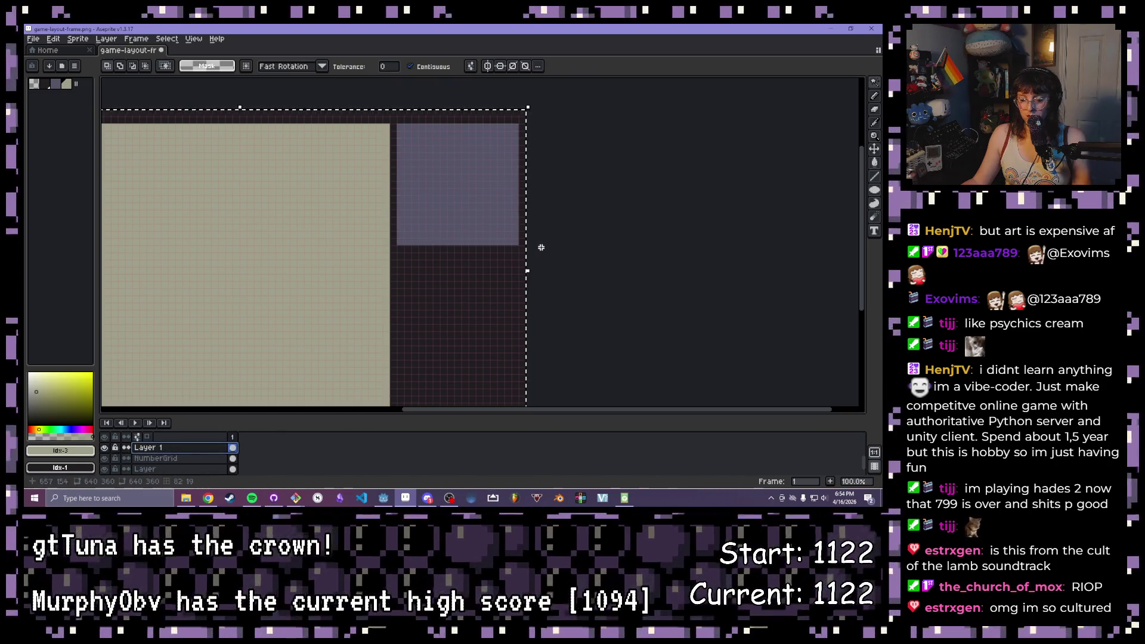
pyautogui.click(468, 206)
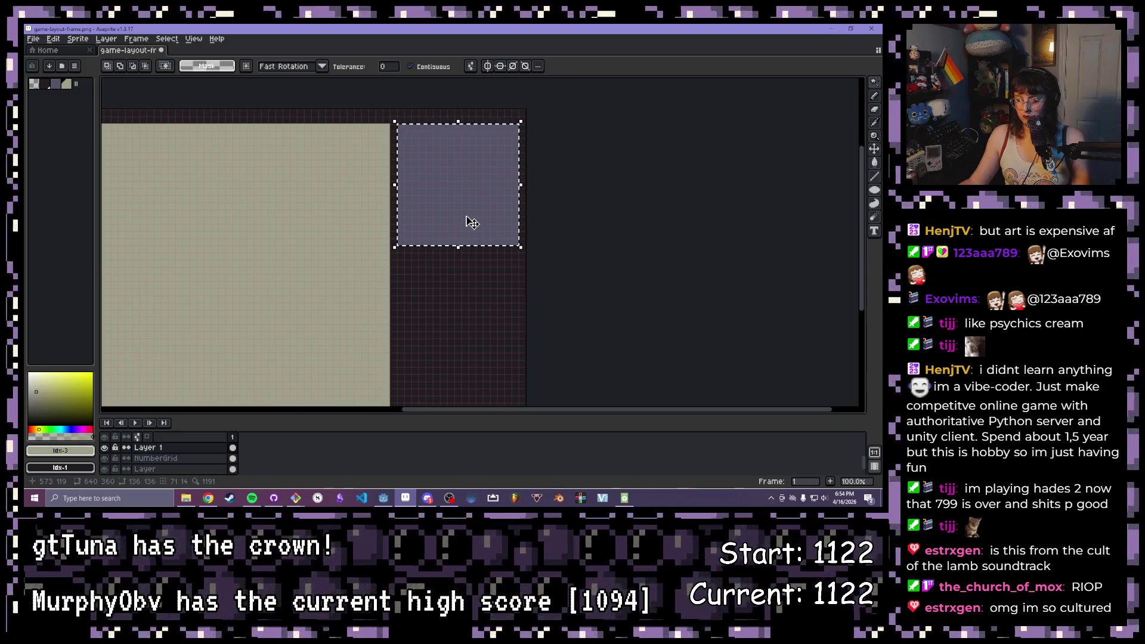
pyautogui.click(471, 223)
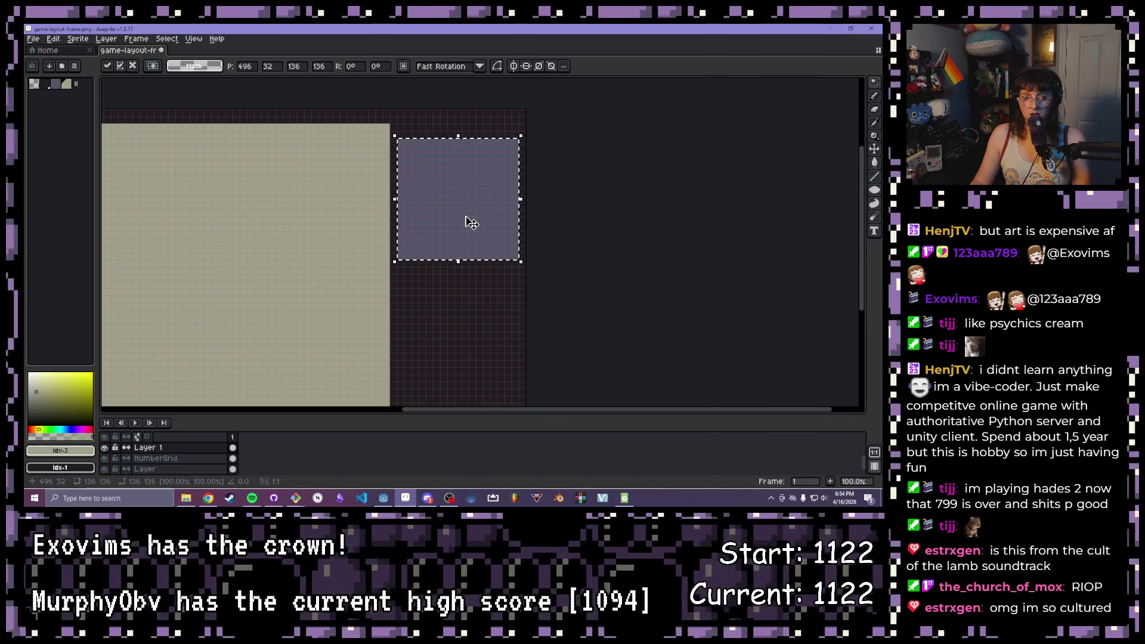
# Nudge the top-right purple box down to y 48, commit it, and hide the cloud layer
pyautogui.press('Down')
pyautogui.press('Down')
pyautogui.press('Down')
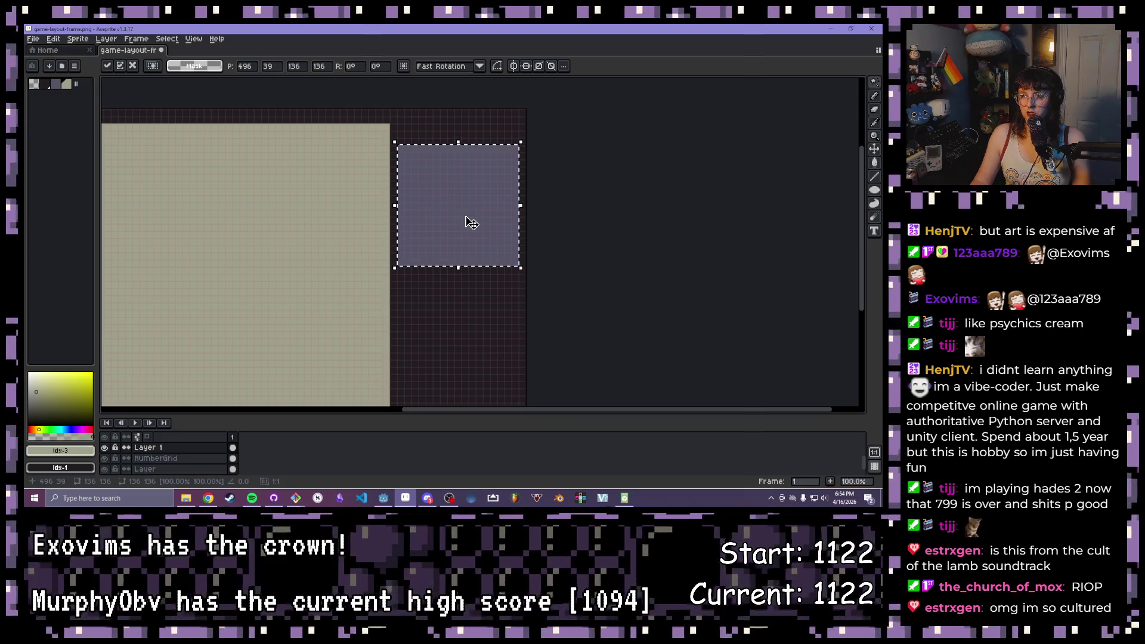
pyautogui.scroll(1, 468, 216)
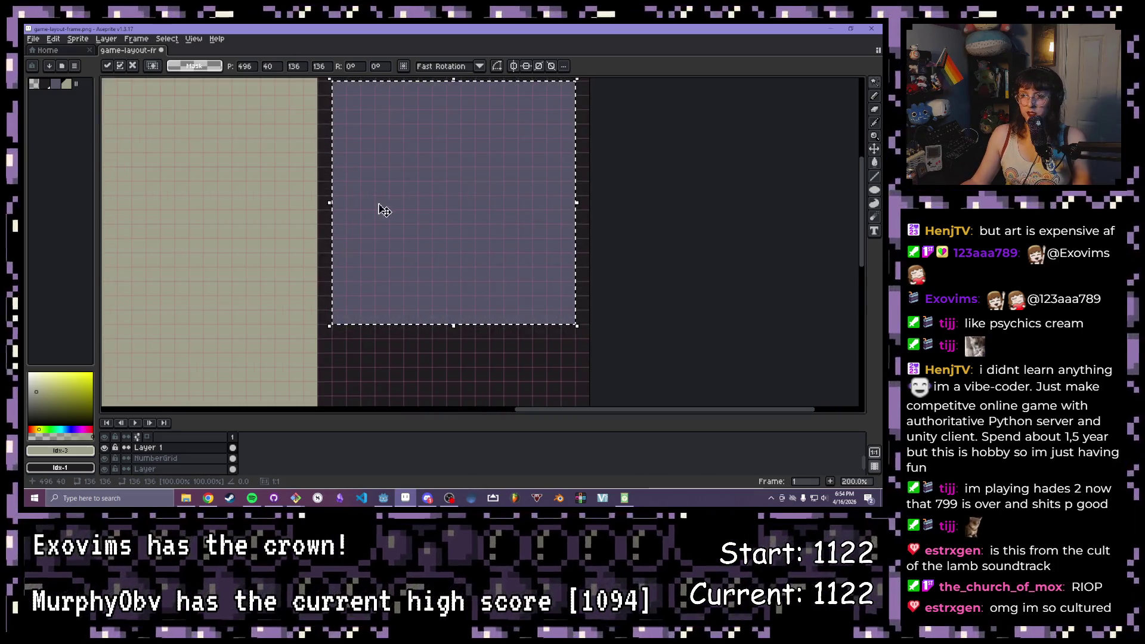
pyautogui.press('Down')
pyautogui.press('Down')
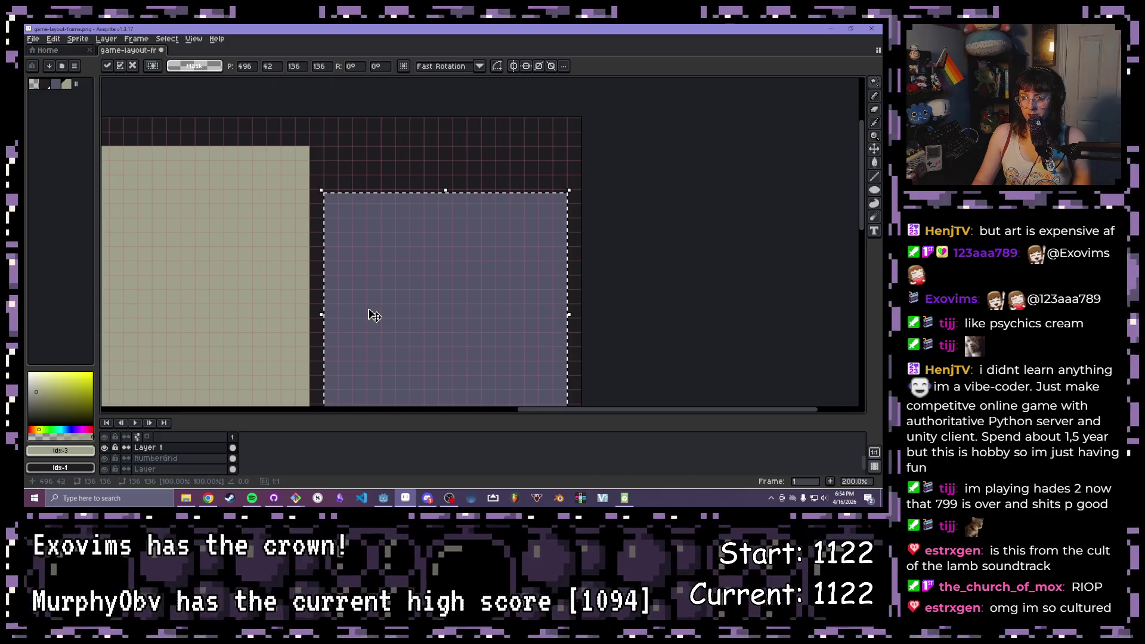
pyautogui.press('Down')
pyautogui.press('Down')
pyautogui.press('Down')
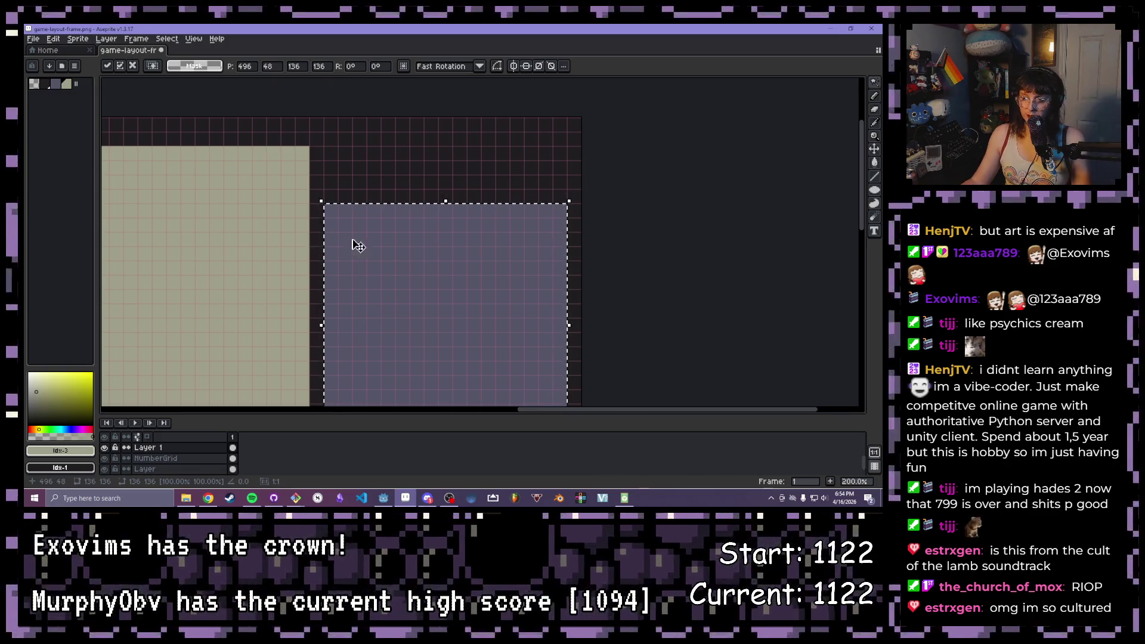
pyautogui.scroll(-2, 373, 266)
pyautogui.moveTo(373, 266); pyautogui.dragTo(412, 234)
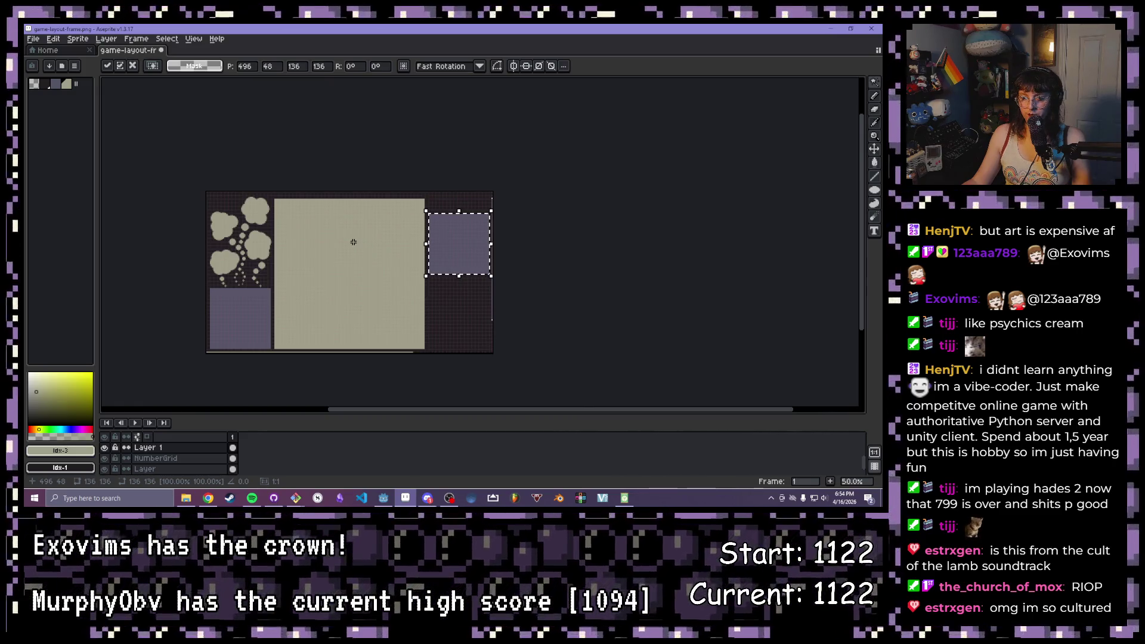
pyautogui.scroll(3, 222, 241)
pyautogui.scroll(-1, 278, 196)
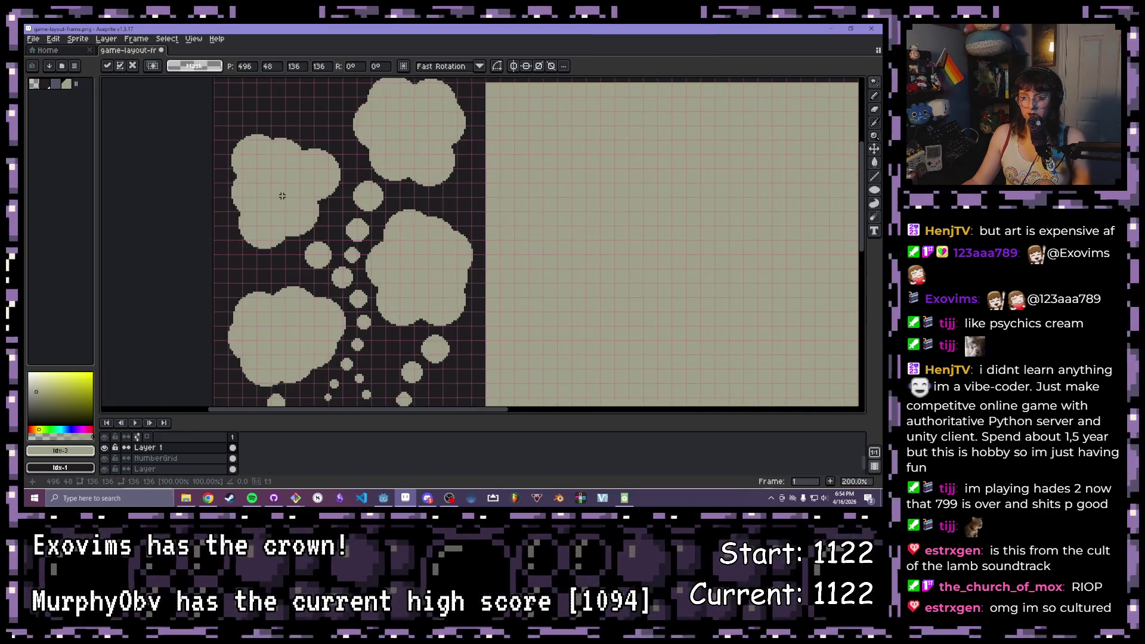
pyautogui.hotkey('ctrl', 'a')
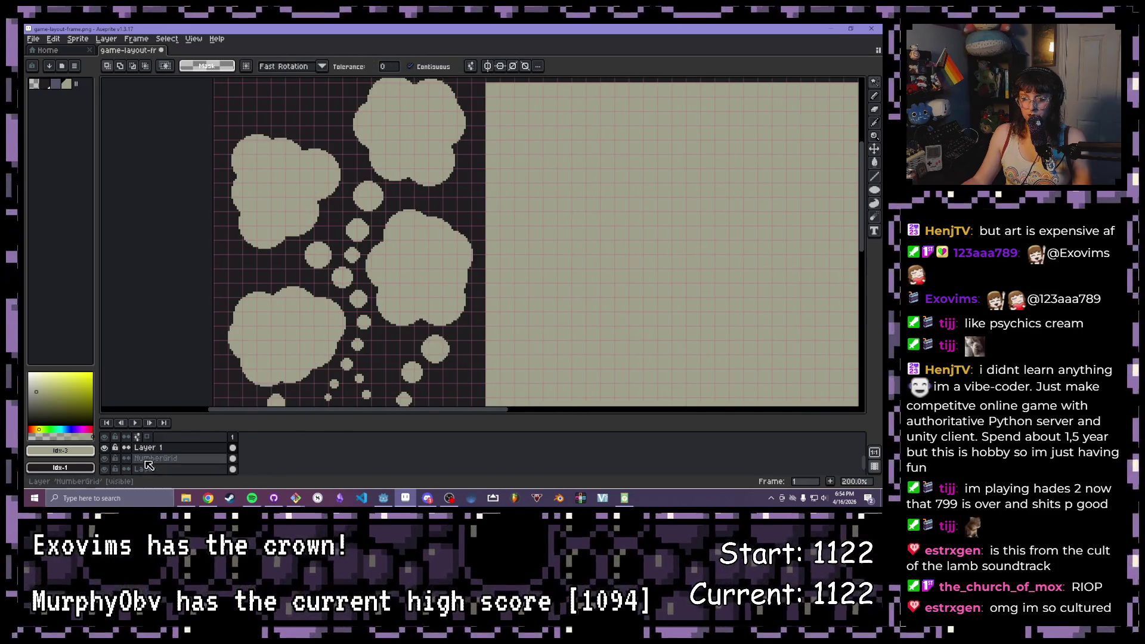
pyautogui.click(105, 447)
# Select the whole sprite, then clear the selection
pyautogui.scroll(-3, 306, 323)
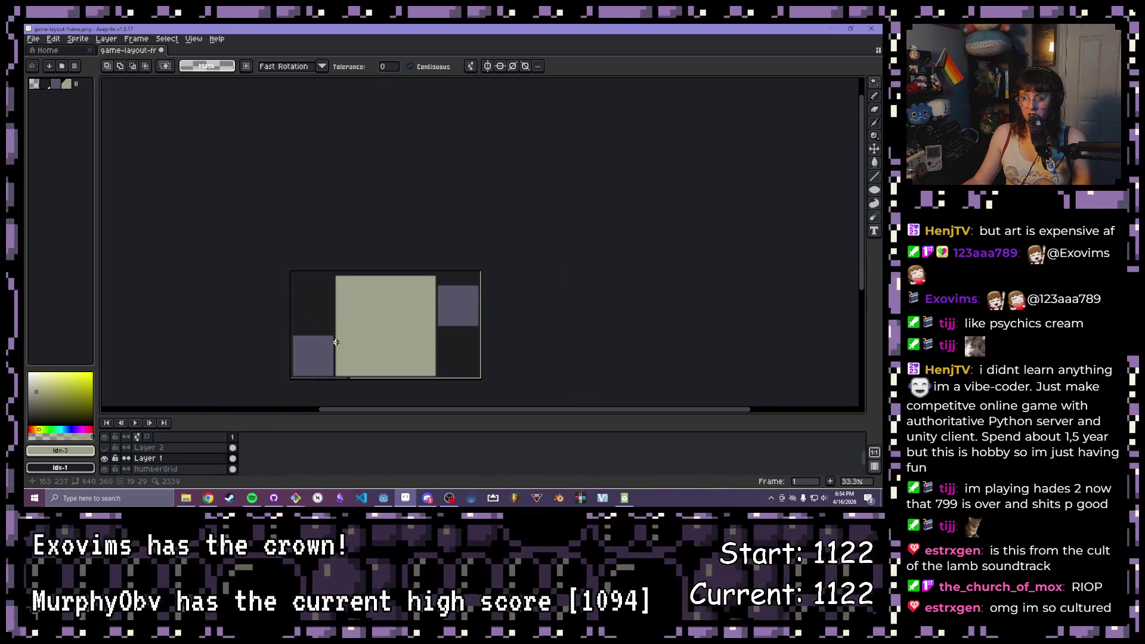
pyautogui.scroll(3, 366, 142)
pyautogui.hotkey('ctrl', 'a')
pyautogui.click(204, 324)
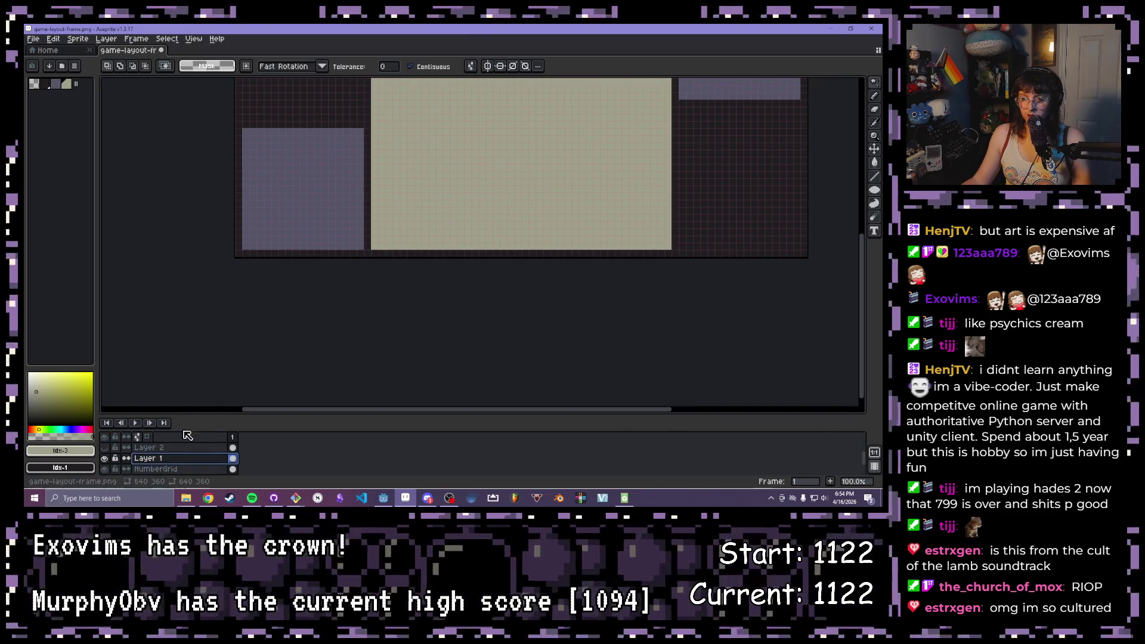
# Select the bottom-left purple box and move it up to 8,184
pyautogui.click(301, 225)
pyautogui.moveTo(310, 107)
pyautogui.mouseDown()
pyautogui.moveTo(347, 233)
pyautogui.moveTo(332, 212)
pyautogui.mouseUp()
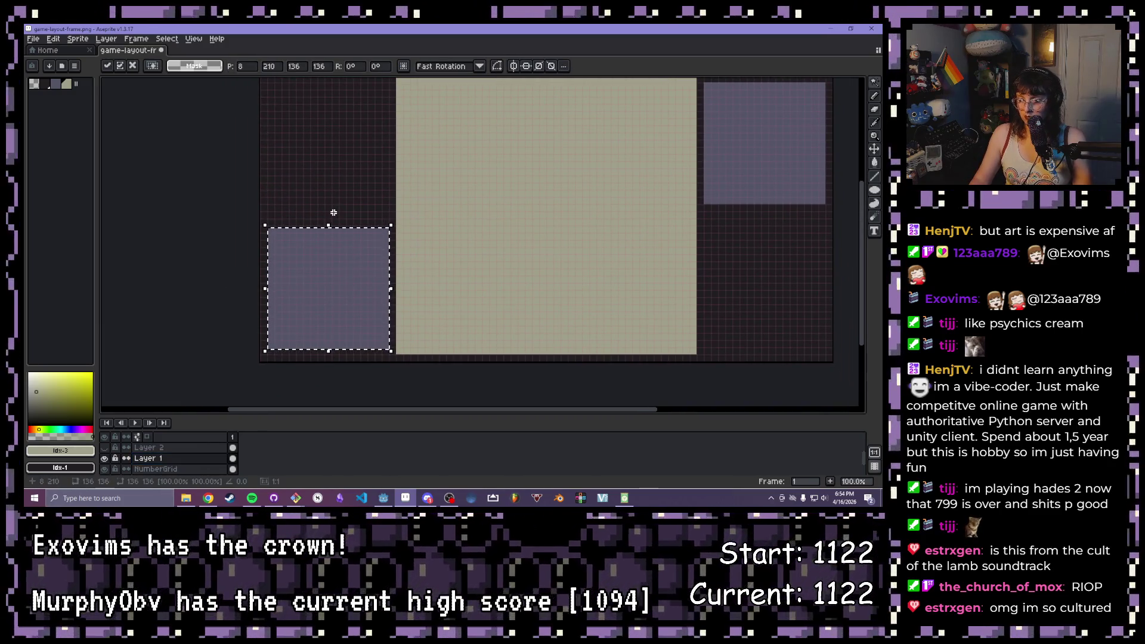
pyautogui.scroll(3, 260, 300)
pyautogui.scroll(-1, 260, 299)
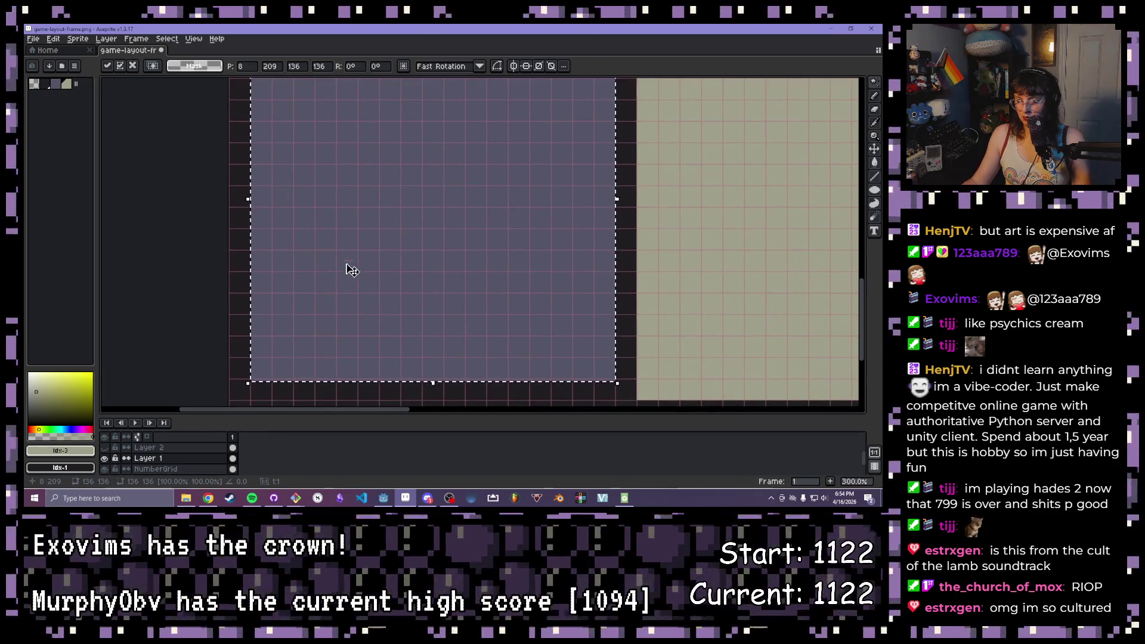
pyautogui.press('Return')
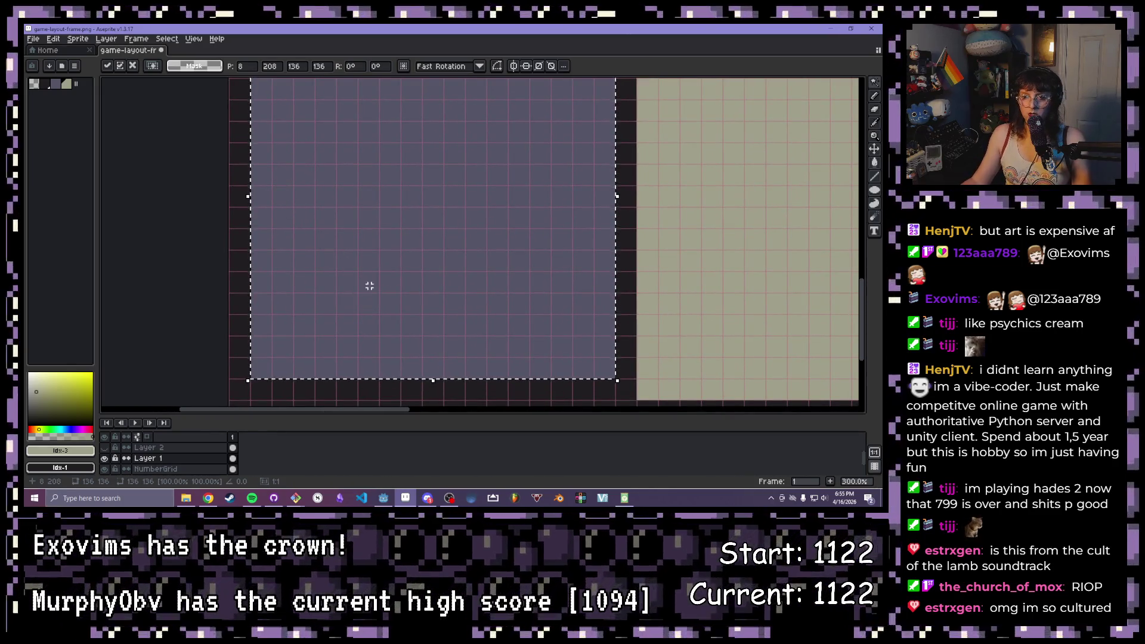
pyautogui.moveTo(382, 295); pyautogui.dragTo(380, 229)
pyautogui.press('Return')
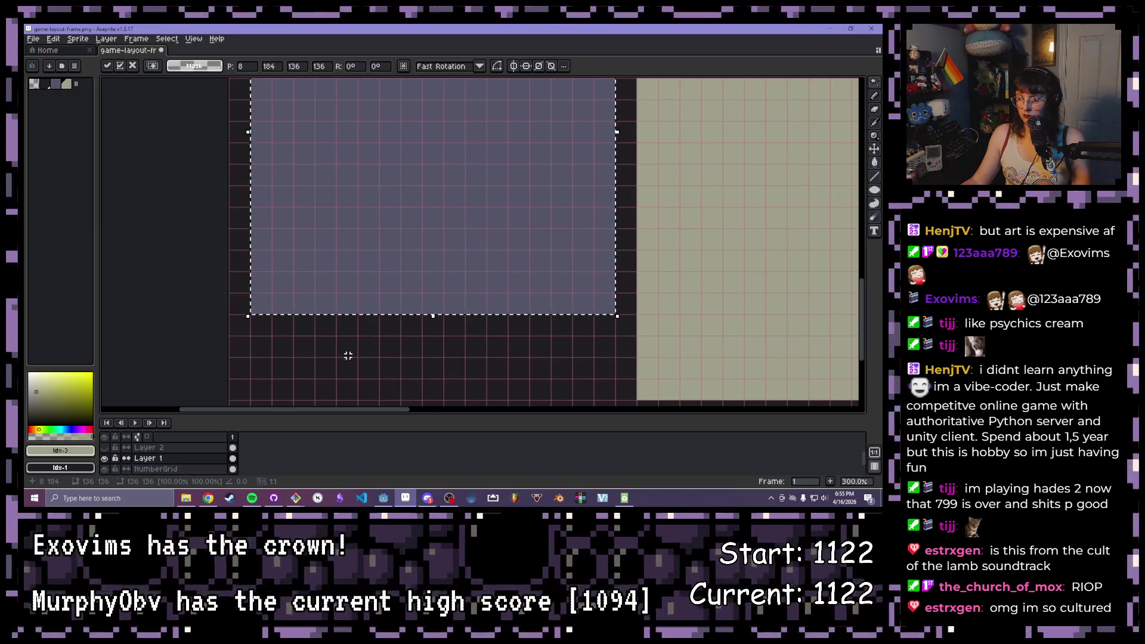
# Deselect and bring the area below the left panel into view
pyautogui.scroll(-2, 322, 328)
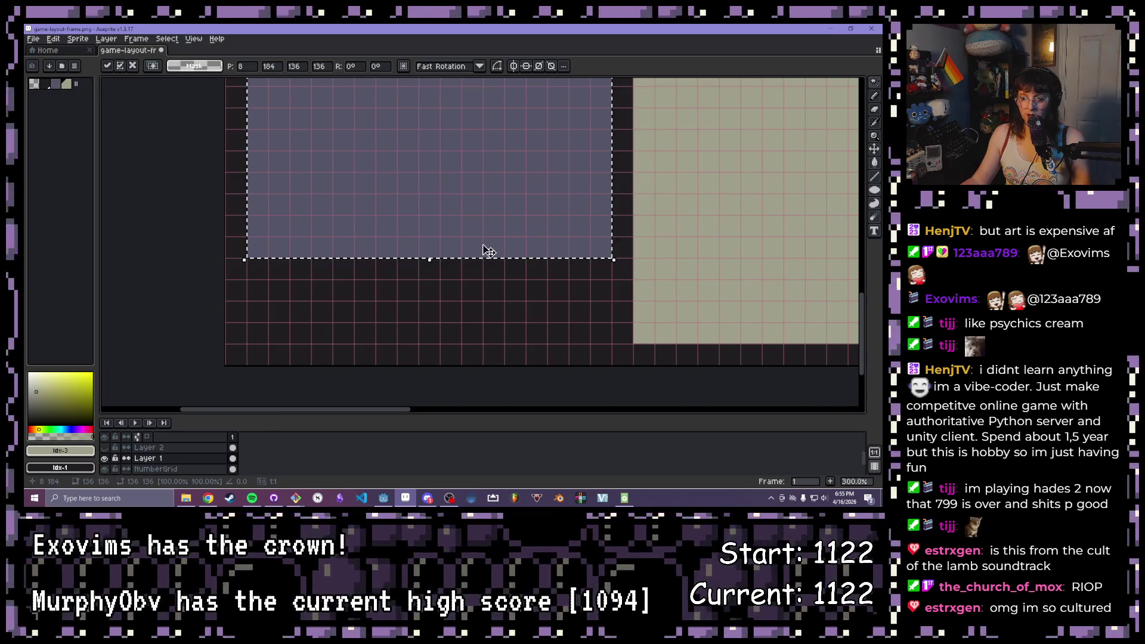
pyautogui.scroll(-1, 449, 234)
pyautogui.scroll(-1, 449, 234)
pyautogui.moveTo(401, 225); pyautogui.dragTo(312, 294)
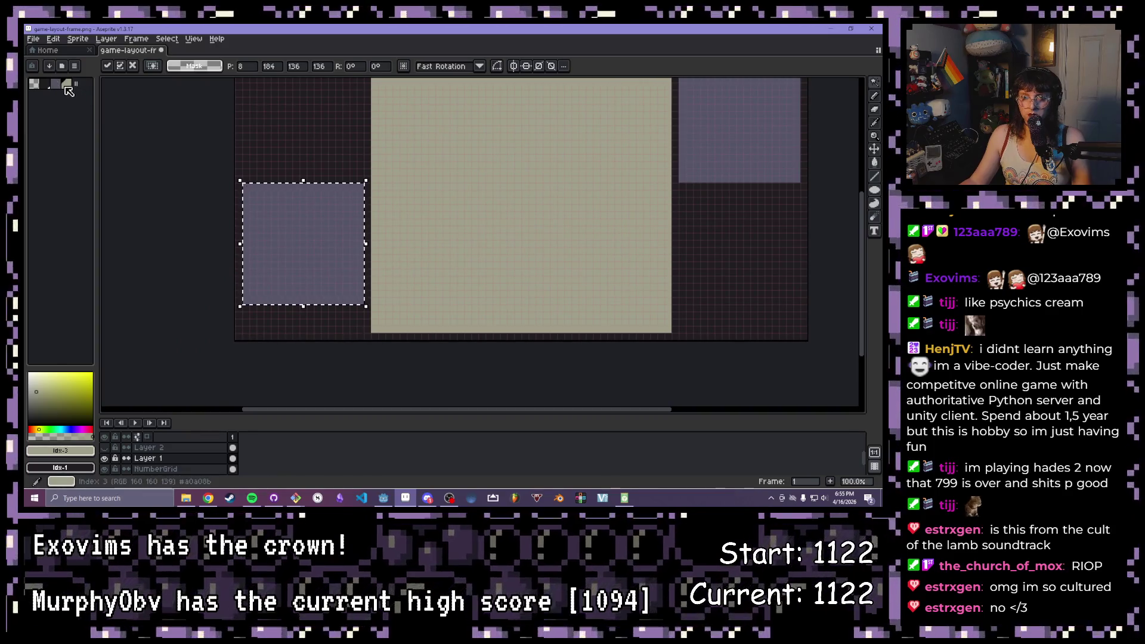
pyautogui.hotkey('ctrl', 'd')
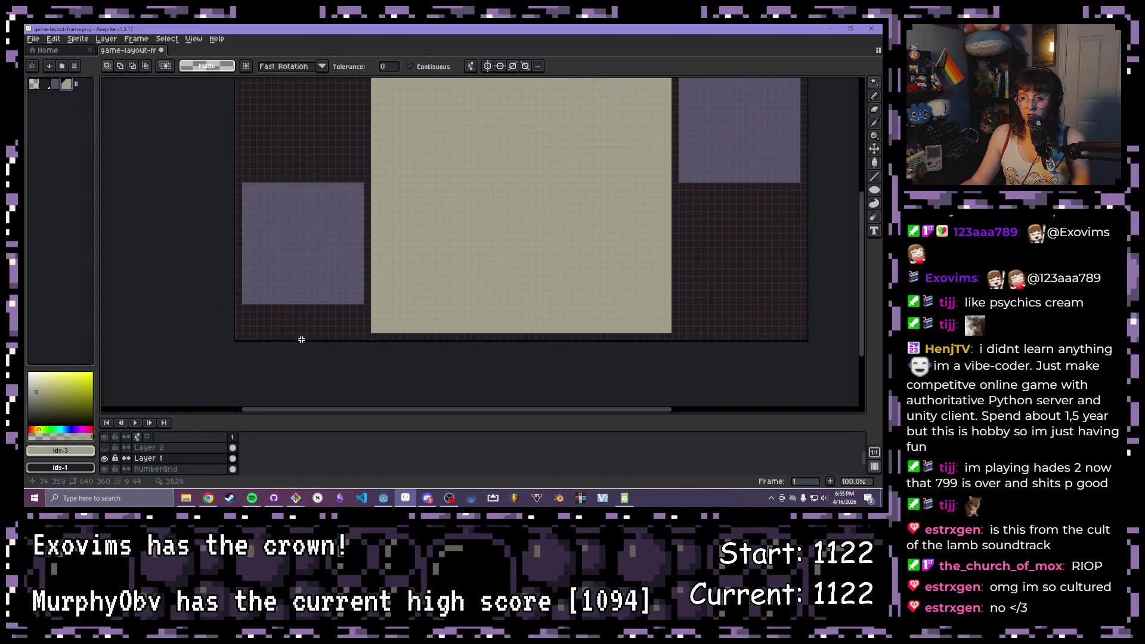
pyautogui.scroll(1, 302, 332)
pyautogui.moveTo(263, 327); pyautogui.dragTo(358, 299)
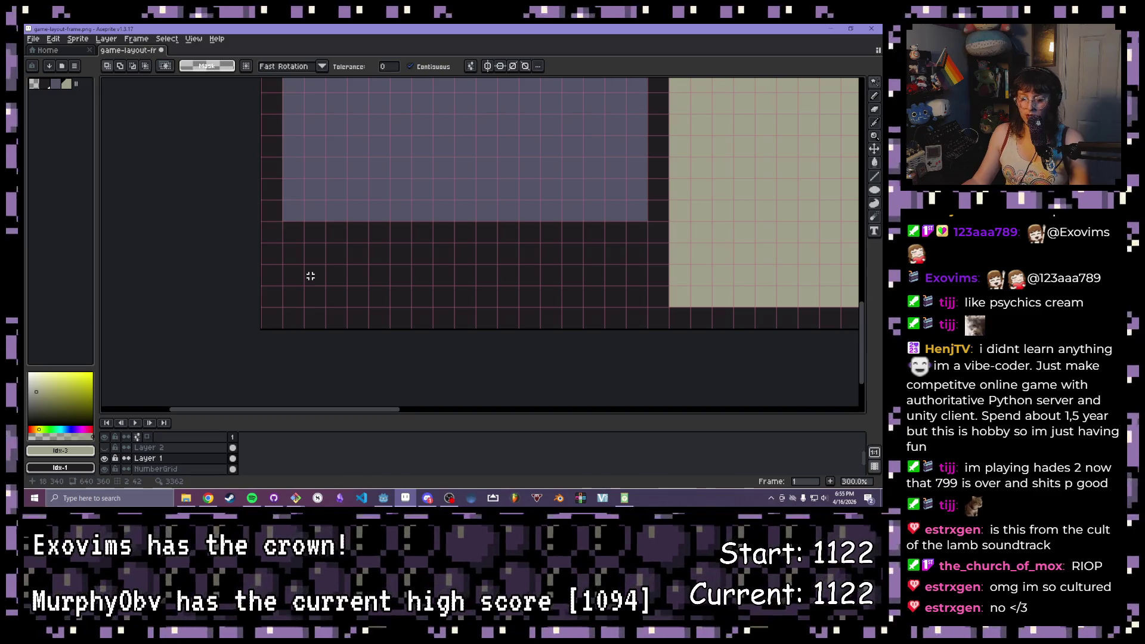
# Draw a filled beige bar beneath the left purple panel with the Rectangle tool (U)
pyautogui.press('u')
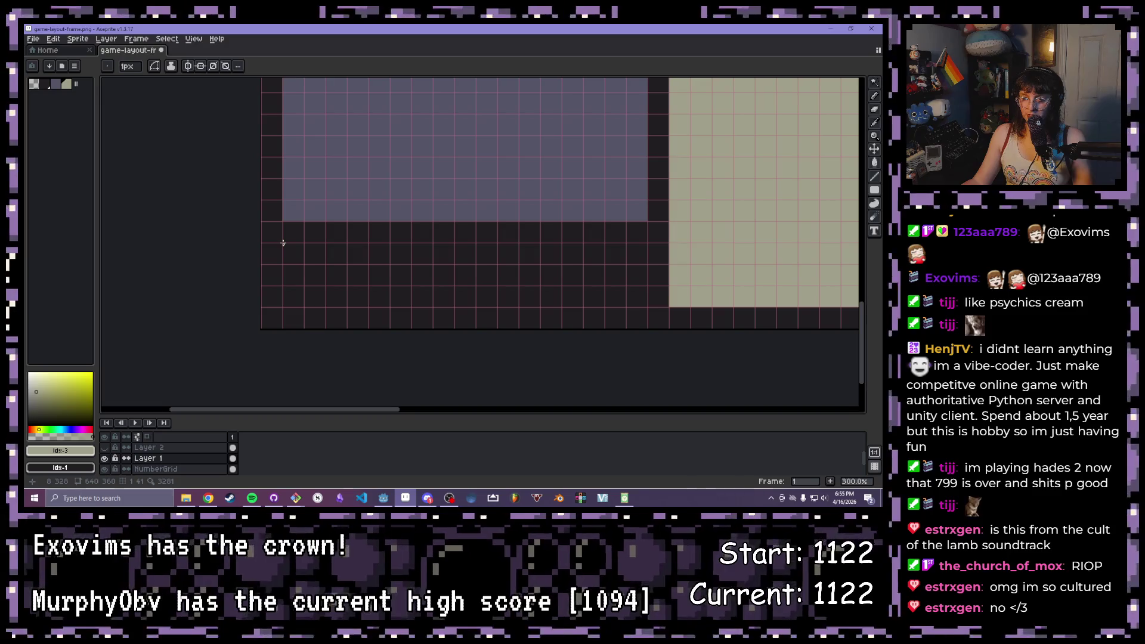
pyautogui.moveTo(283, 243)
pyautogui.mouseDown()
pyautogui.moveTo(478, 292)
pyautogui.moveTo(646, 305)
pyautogui.mouseUp()
pyautogui.scroll(-3, 558, 284)
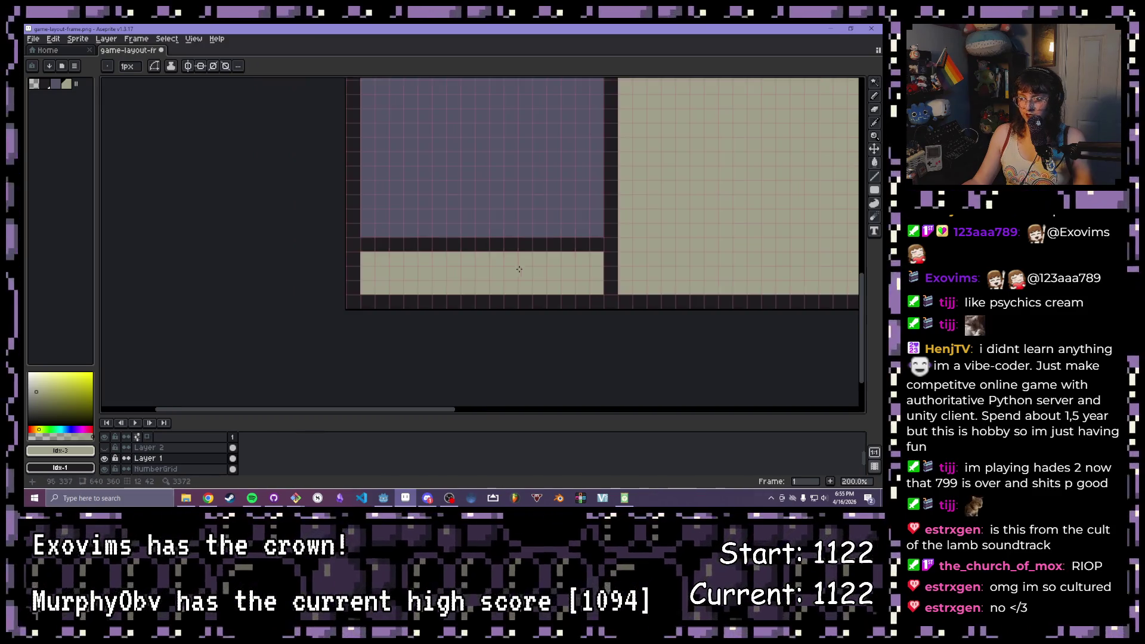
pyautogui.hscroll(5, 557, 284)
pyautogui.scroll(2, 557, 283)
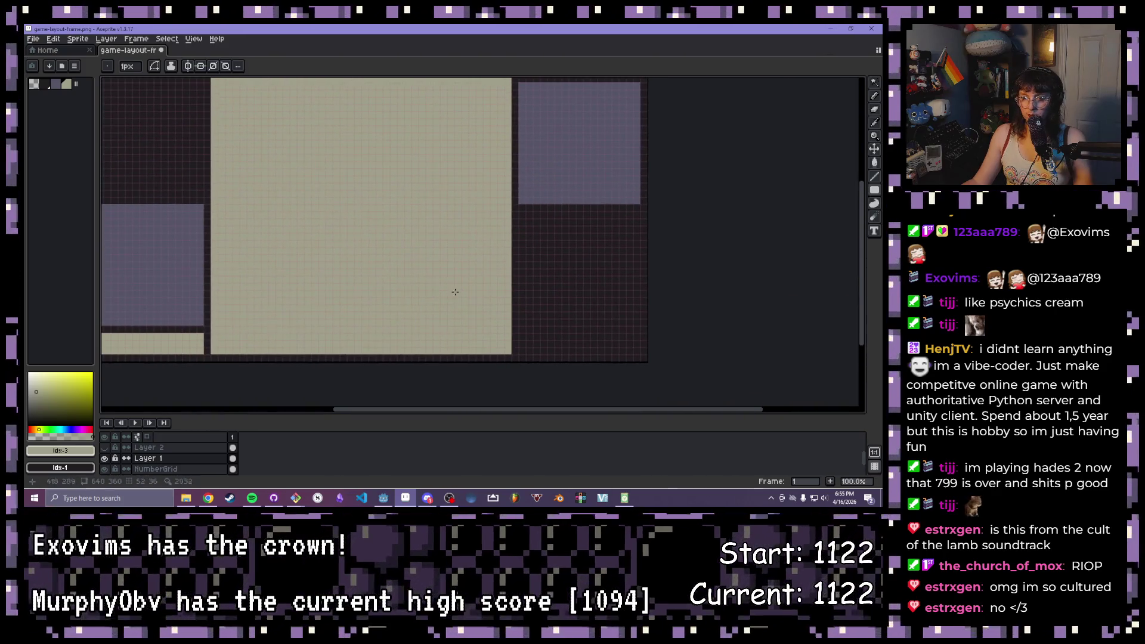
pyautogui.scroll(2, 466, 155)
pyautogui.scroll(2, 370, 273)
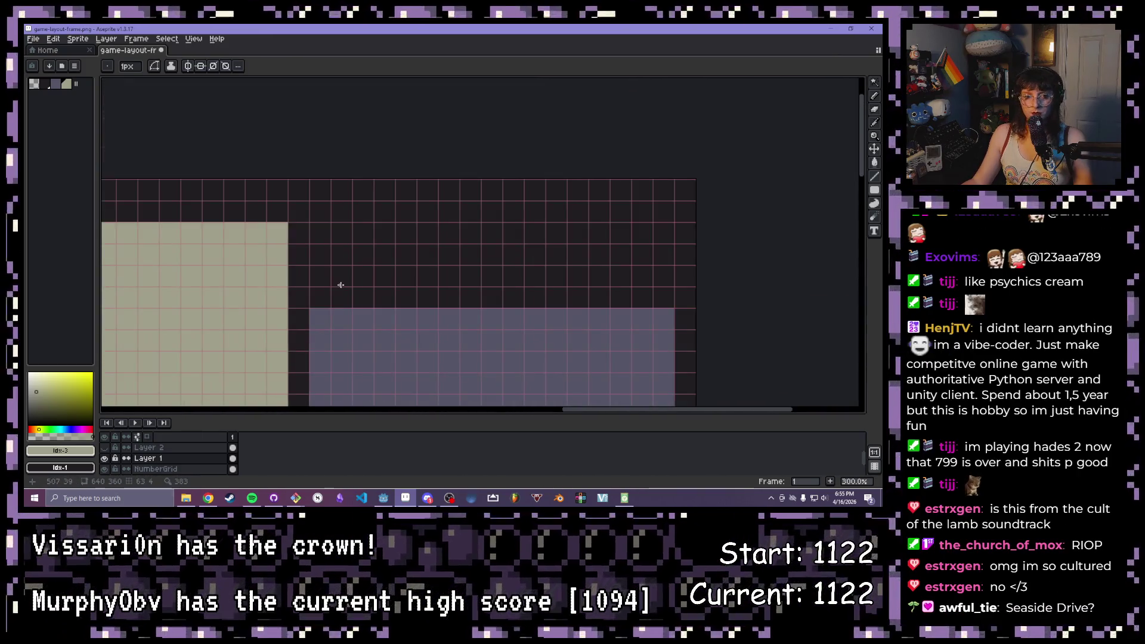
# Draw a beige bar above the right purple panel
pyautogui.moveTo(338, 283); pyautogui.dragTo(371, 280)
pyautogui.scroll(1, 355, 274)
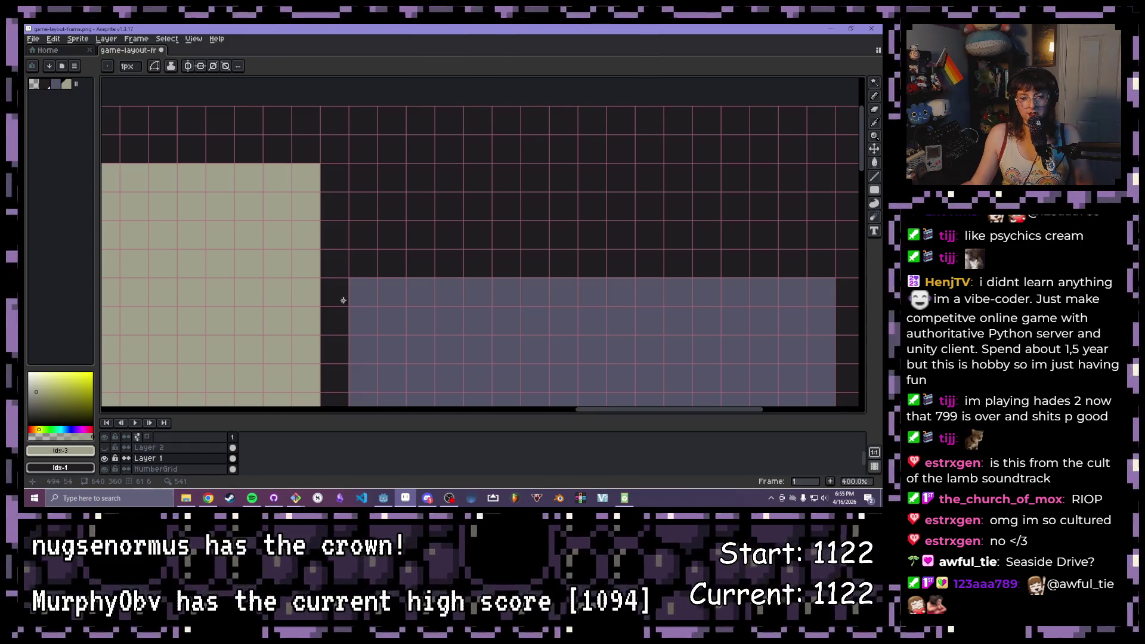
pyautogui.moveTo(250, 498)
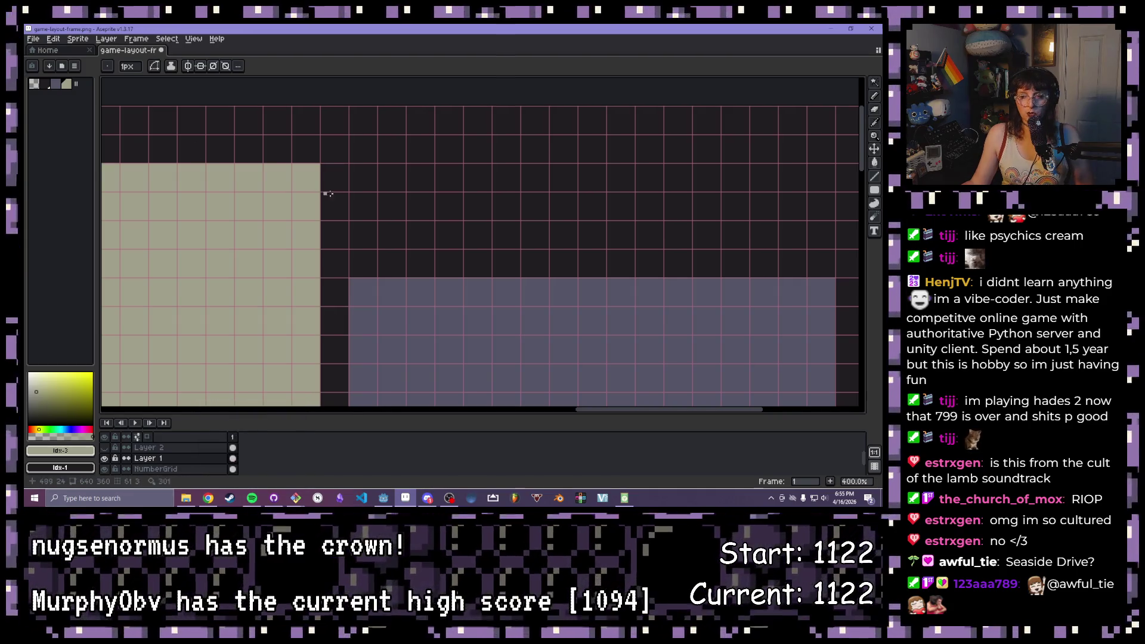
pyautogui.scroll(-1, 377, 210)
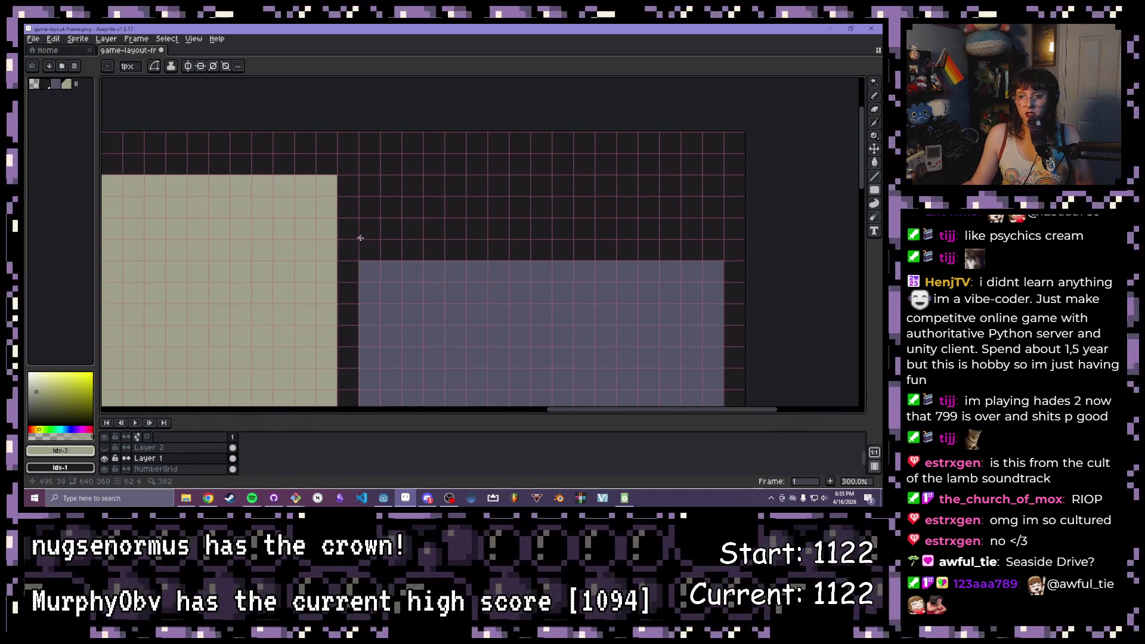
pyautogui.moveTo(360, 238)
pyautogui.mouseDown()
pyautogui.moveTo(654, 177)
pyautogui.moveTo(722, 177)
pyautogui.mouseUp()
pyautogui.scroll(-3, 290, 313)
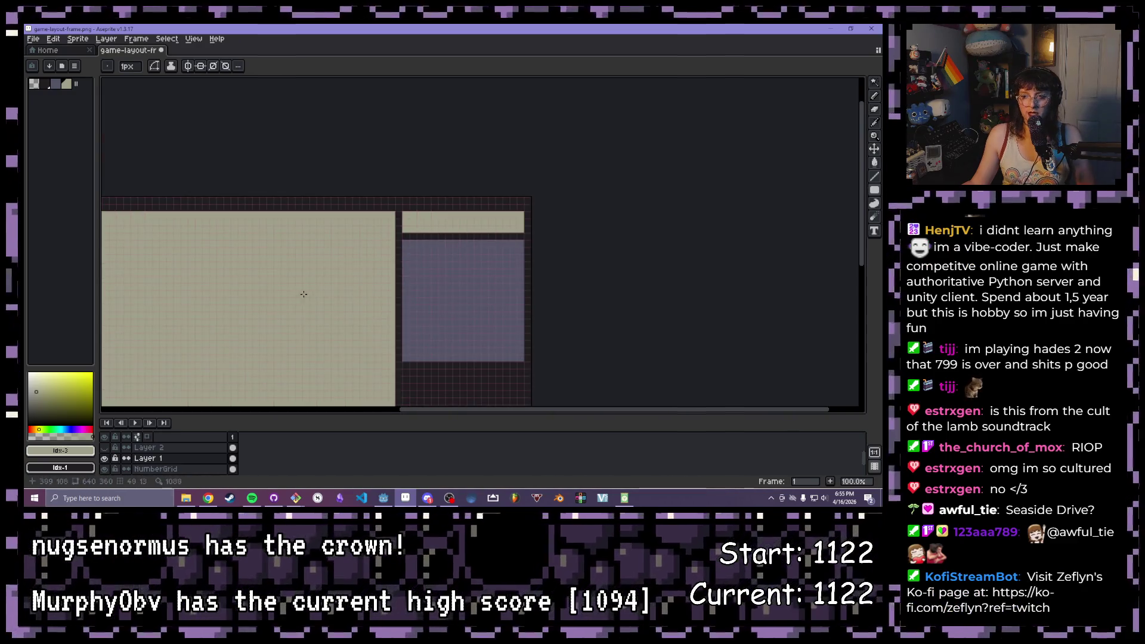
pyautogui.moveTo(291, 313); pyautogui.dragTo(363, 235)
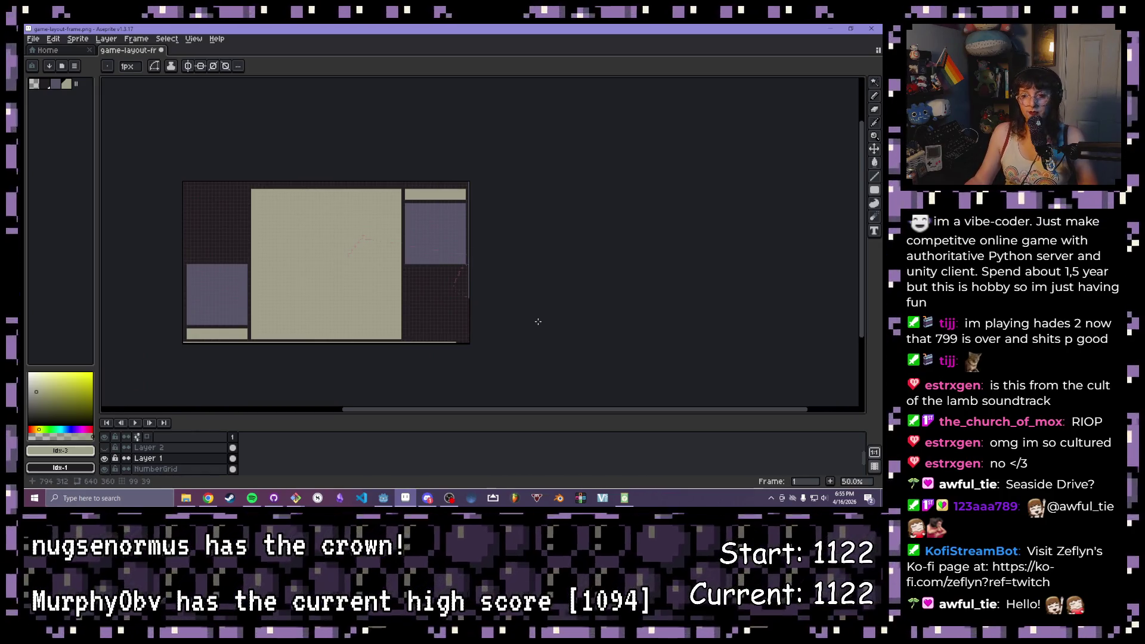
# Pan and zoom around the layout to review the new beige bars and left panel
pyautogui.scroll(2, 538, 322)
pyautogui.scroll(10, 322, 232)
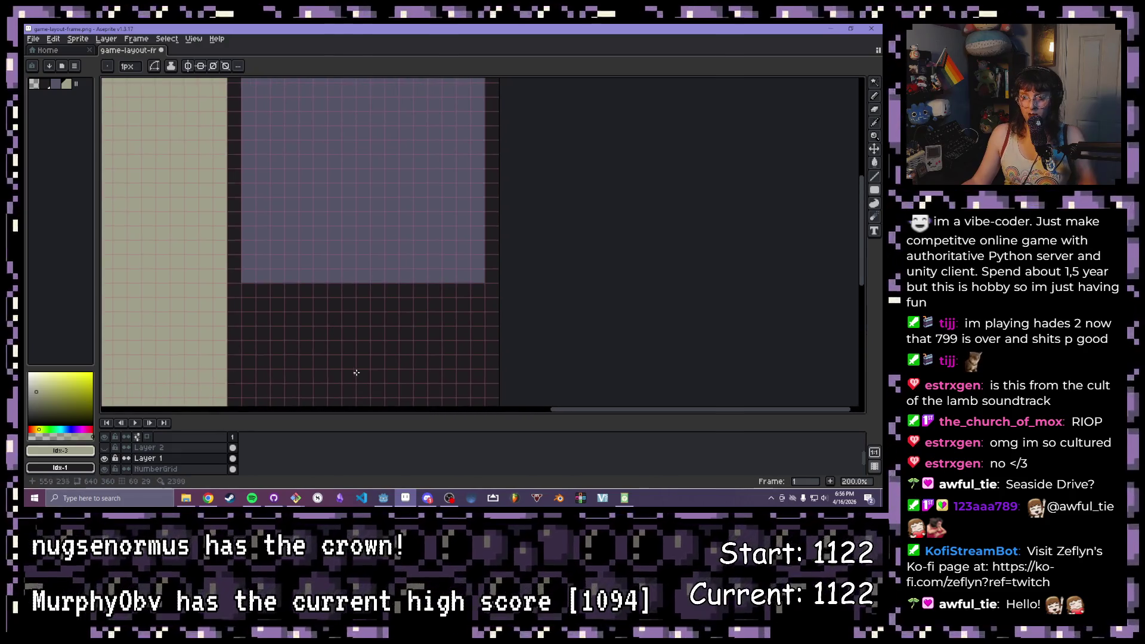
pyautogui.hscroll(-3, 378, 358)
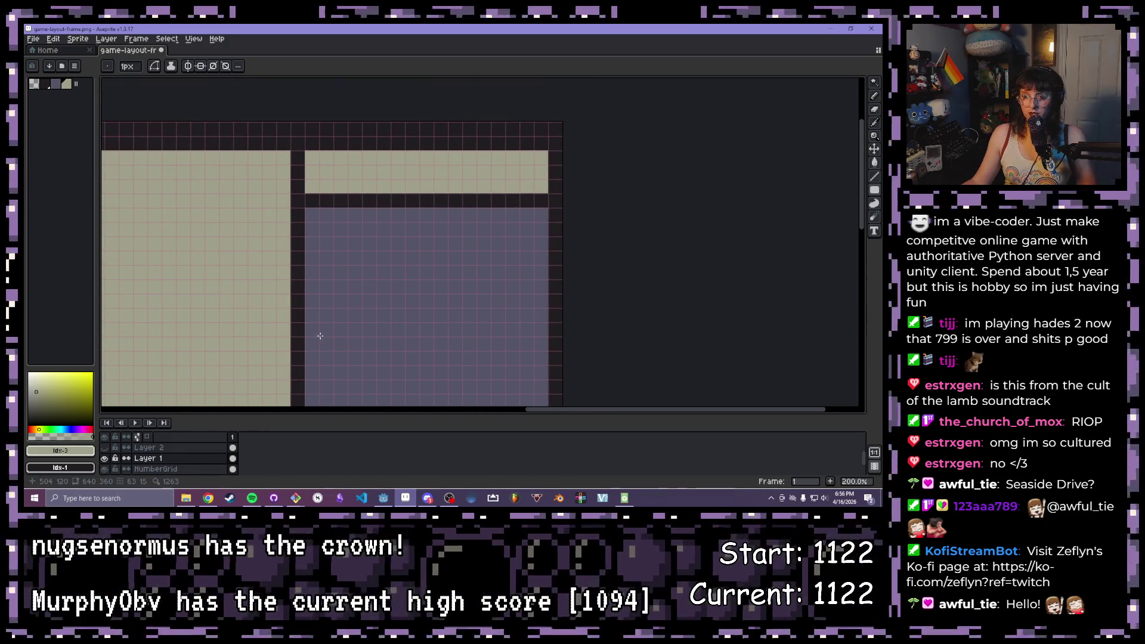
pyautogui.scroll(-1, 390, 319)
pyautogui.moveTo(263, 303); pyautogui.dragTo(416, 253)
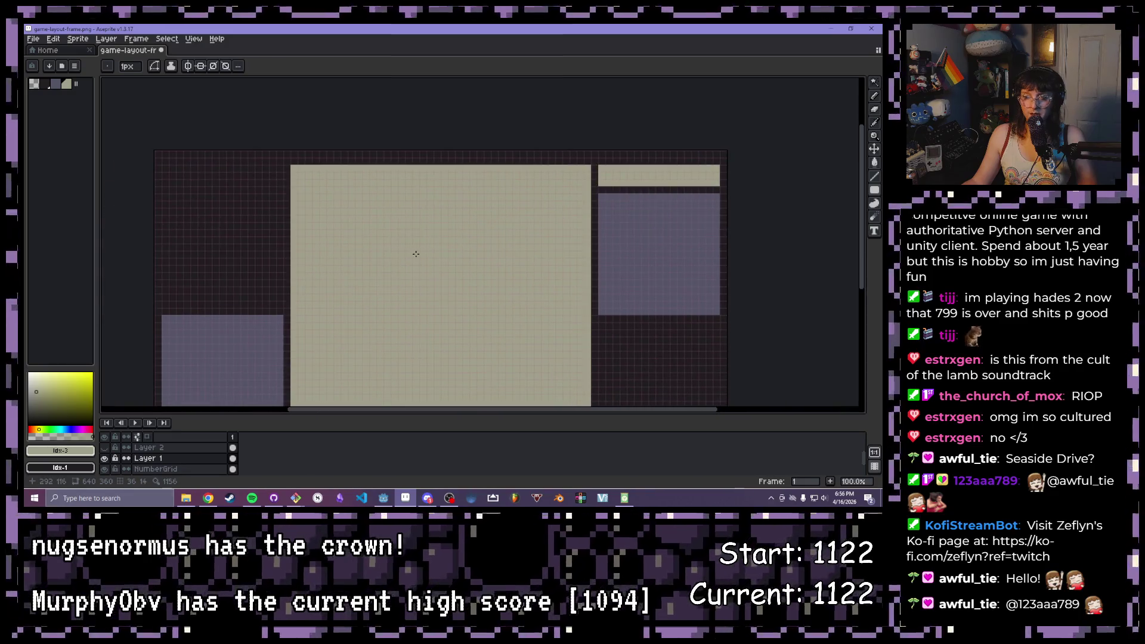
pyautogui.moveTo(301, 322); pyautogui.dragTo(347, 236)
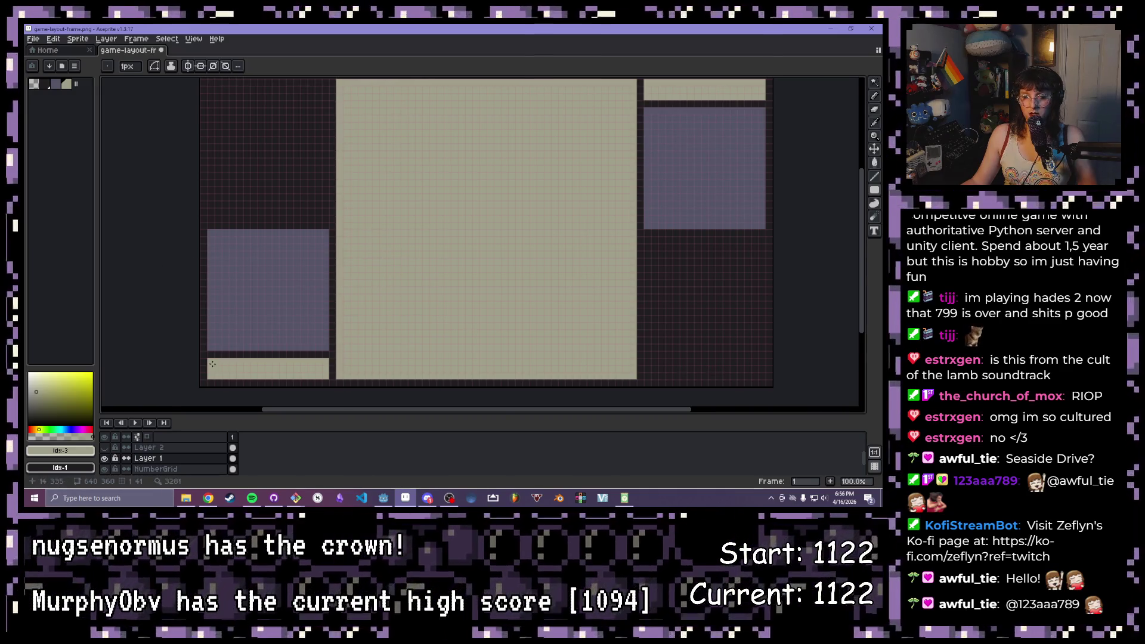
pyautogui.scroll(1, 212, 364)
pyautogui.moveTo(212, 363); pyautogui.dragTo(228, 294)
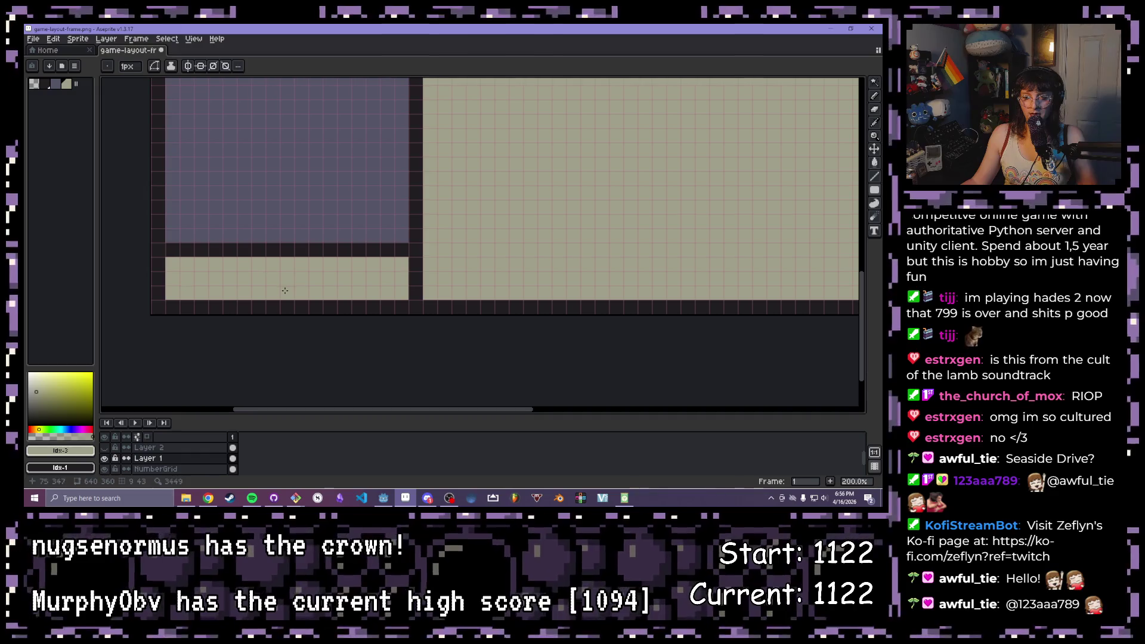
pyautogui.scroll(-2, 348, 249)
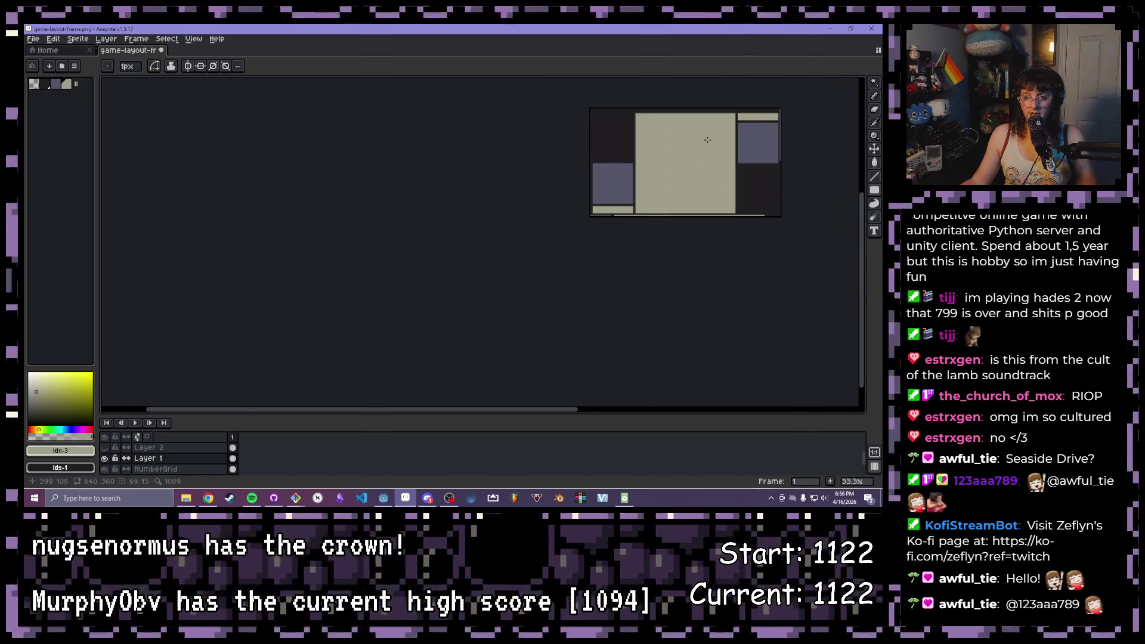
pyautogui.moveTo(683, 251); pyautogui.dragTo(313, 322)
pyautogui.scroll(1, 466, 183)
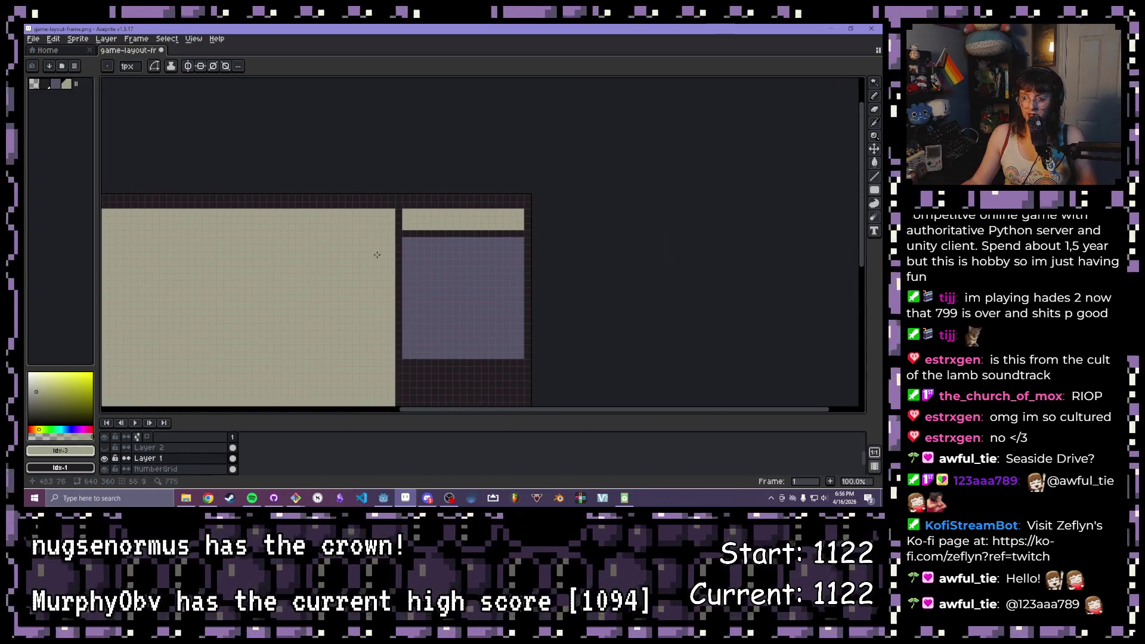
pyautogui.scroll(1, 541, 284)
pyautogui.scroll(-2, 262, 301)
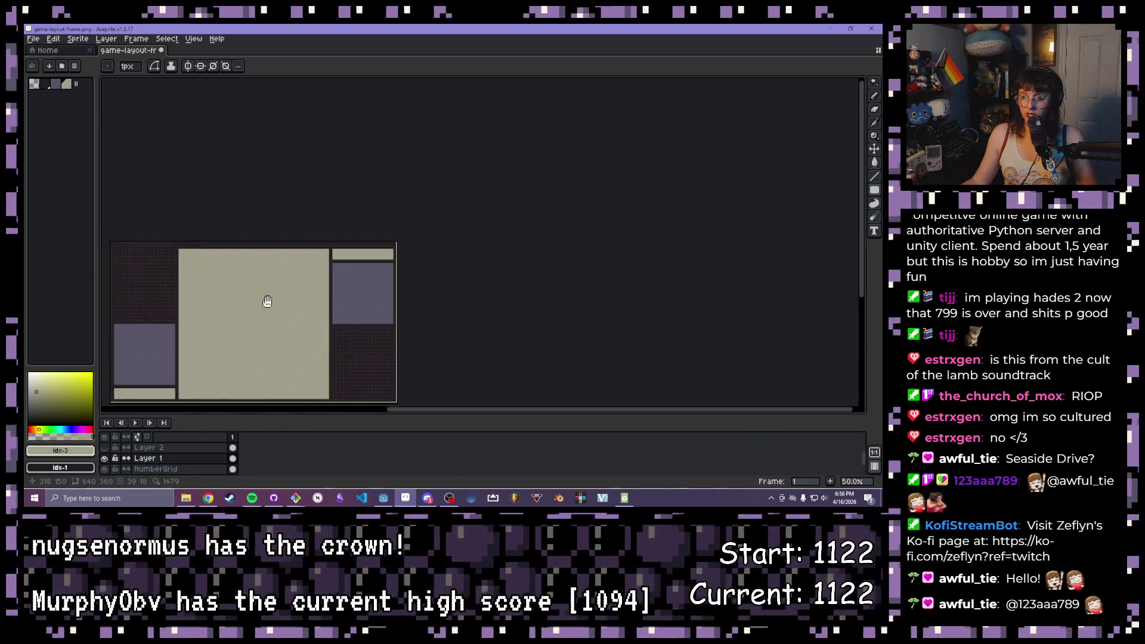
pyautogui.moveTo(263, 301); pyautogui.dragTo(495, 187)
pyautogui.scroll(2, 380, 220)
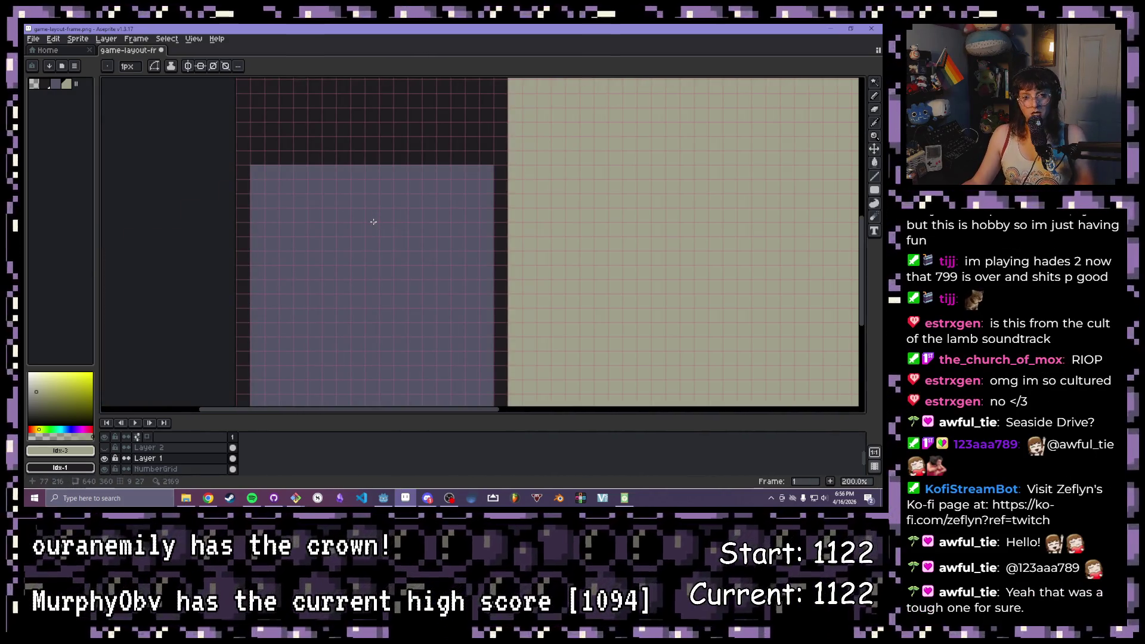
pyautogui.scroll(-1, 372, 222)
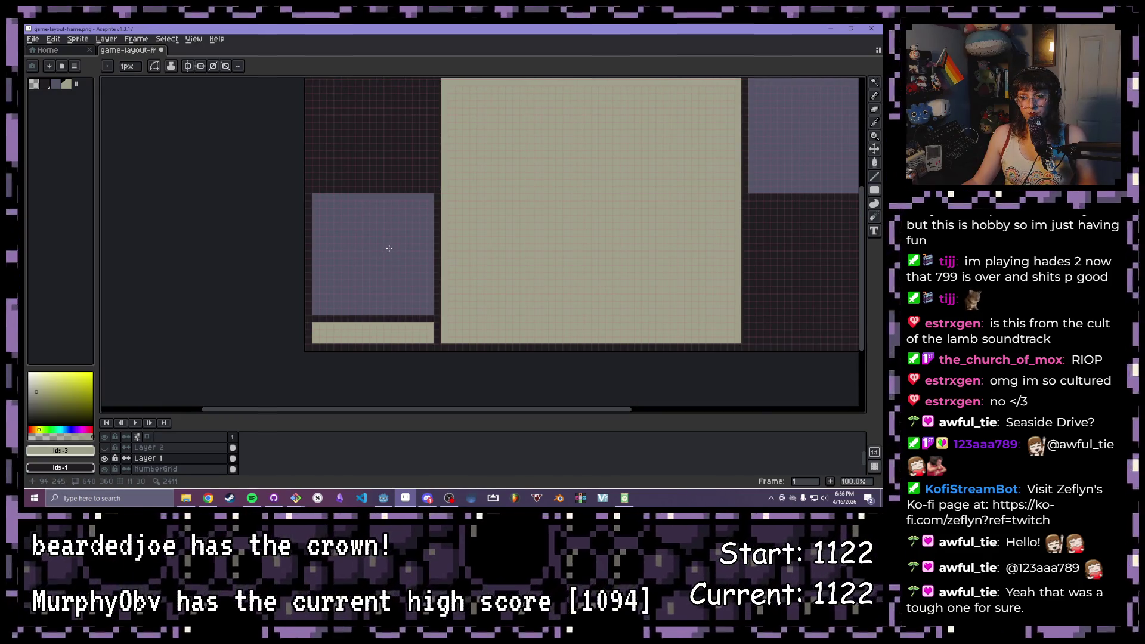
pyautogui.scroll(1, 386, 249)
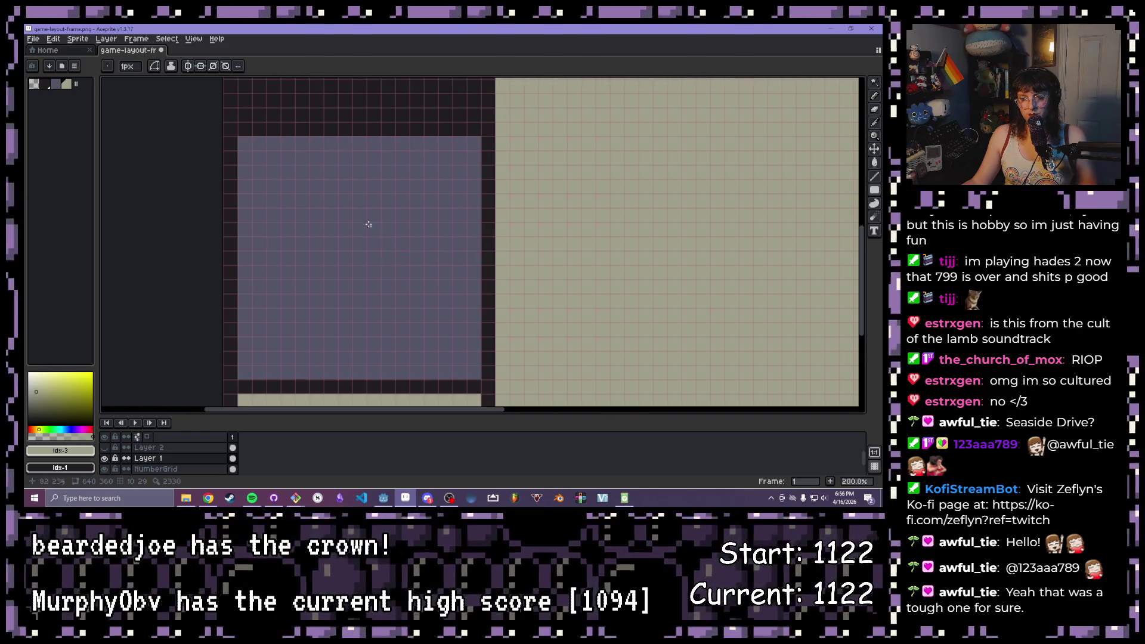
# Show the cloud layer and move the clouds up slightly with the Move tool (V)
pyautogui.click(104, 447)
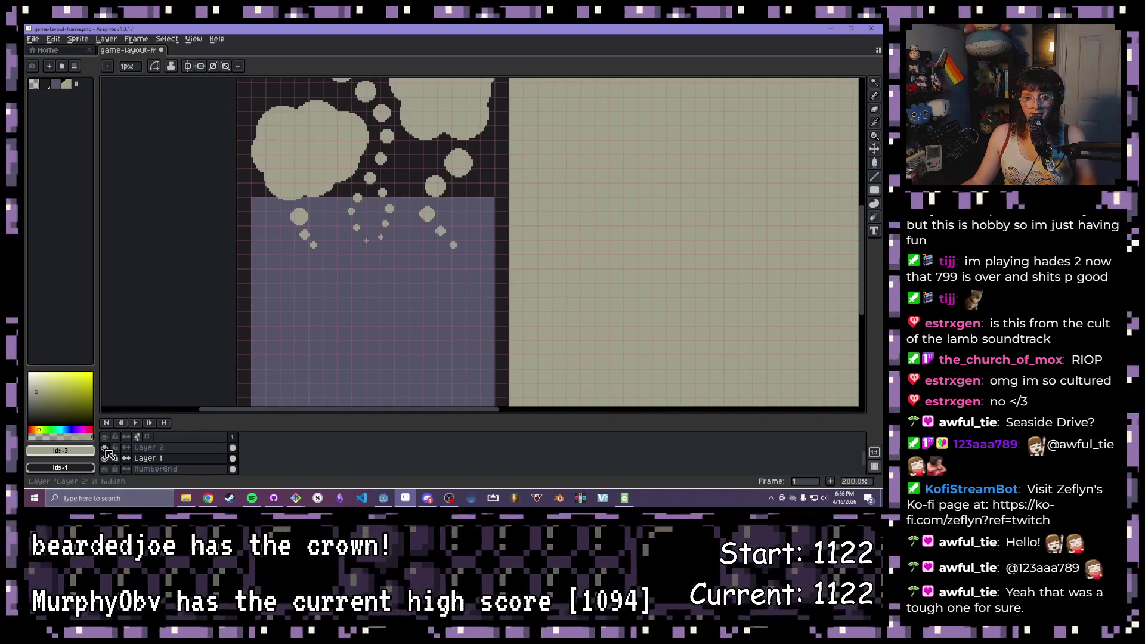
pyautogui.moveTo(369, 314)
pyautogui.mouseDown()
pyautogui.moveTo(318, 404)
pyautogui.moveTo(316, 291)
pyautogui.moveTo(299, 320)
pyautogui.moveTo(323, 341)
pyautogui.mouseUp()
pyautogui.scroll(-1, 311, 374)
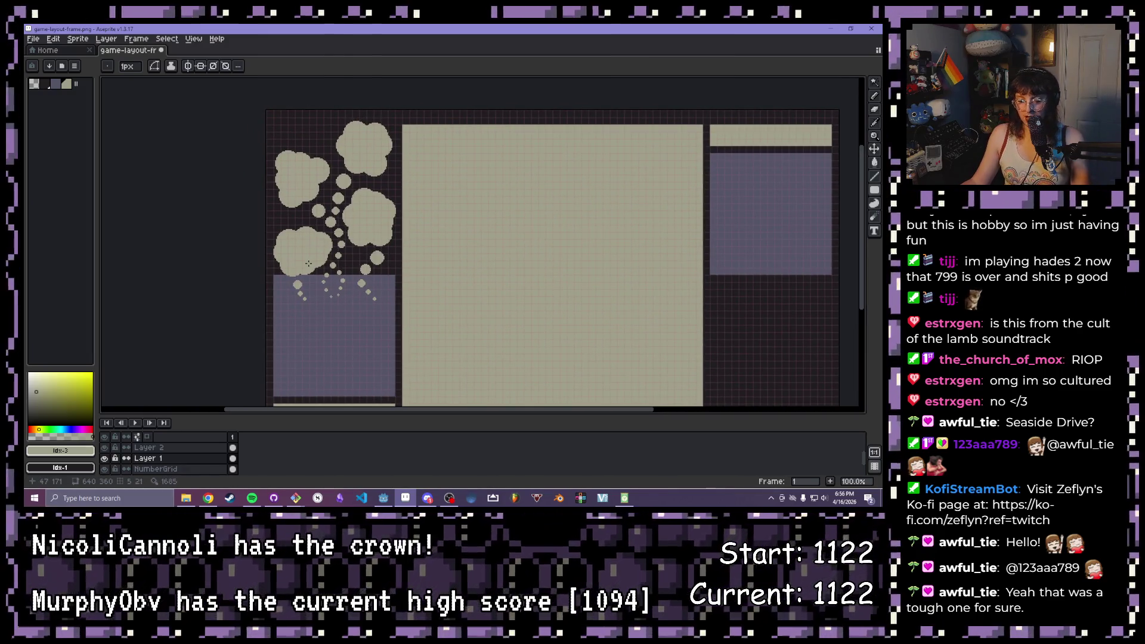
pyautogui.press('v')
pyautogui.moveTo(344, 262); pyautogui.dragTo(345, 255)
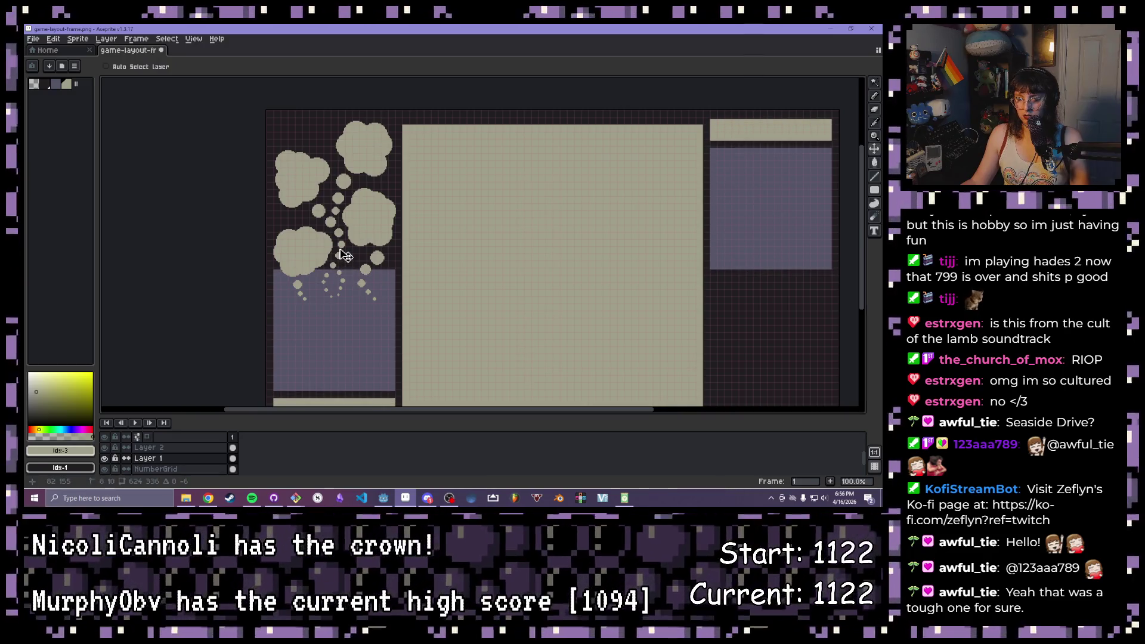
pyautogui.hotkey('ctrl', 'z')
pyautogui.click(146, 447)
pyautogui.moveTo(350, 202); pyautogui.dragTo(352, 197)
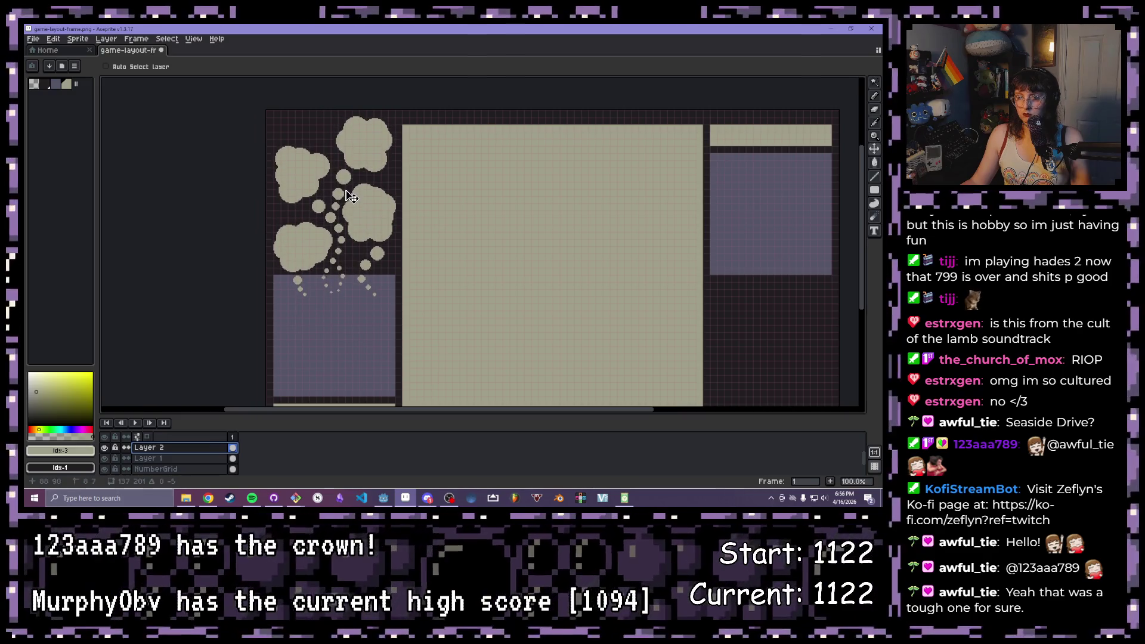
pyautogui.scroll(1, 335, 340)
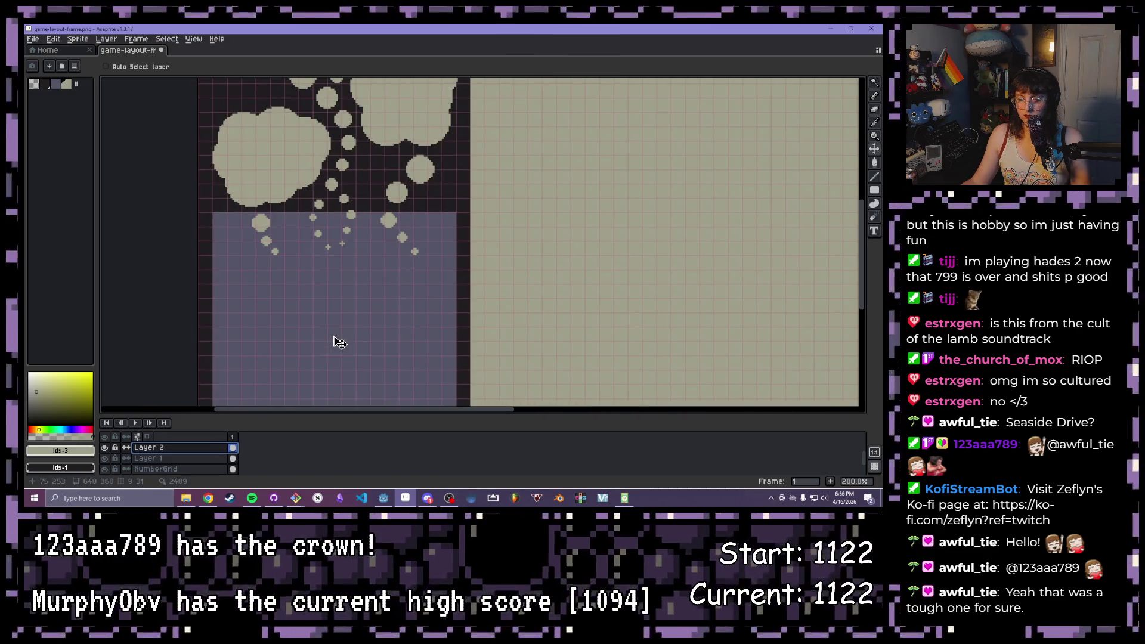
# Magic-wand select the cloud shapes, then deselect and zoom out to 100%
pyautogui.press('w')
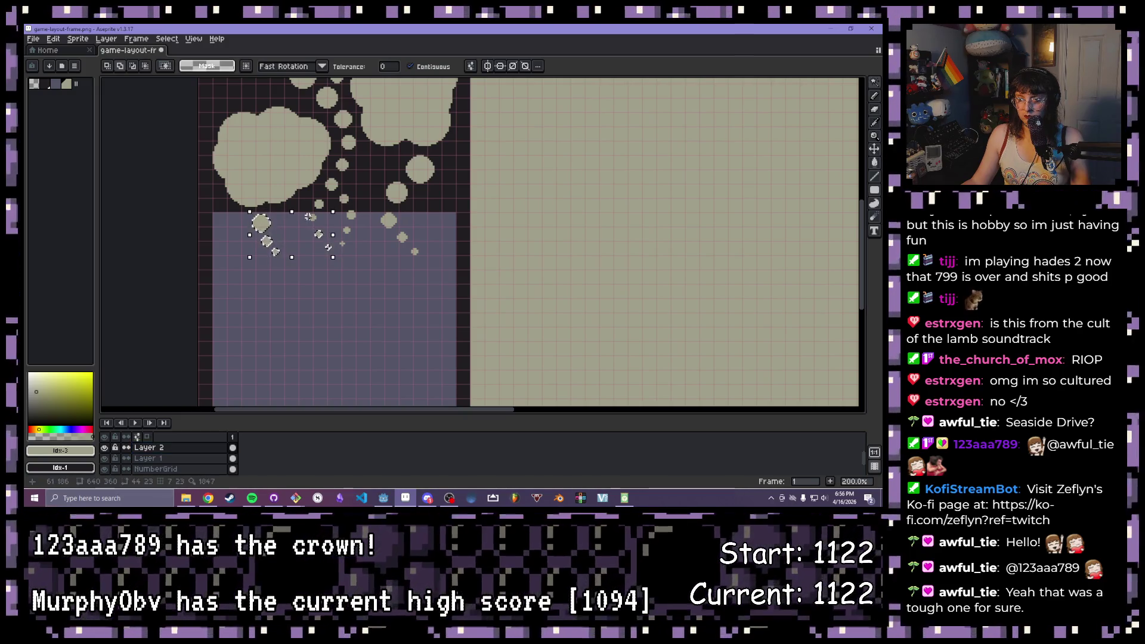
pyautogui.click(352, 246)
pyautogui.scroll(4, 352, 247)
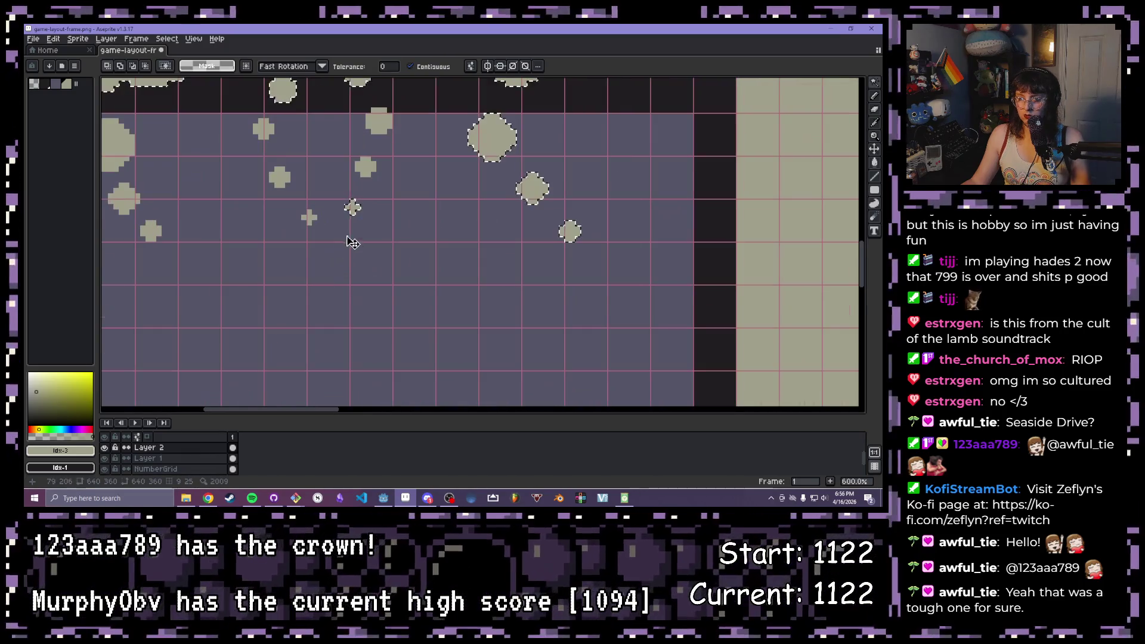
pyautogui.hotkey('ctrl', 'z')
pyautogui.keyDown('shift'); pyautogui.click(355, 208); pyautogui.keyUp('shift')
pyautogui.keyDown('shift'); pyautogui.click(492, 137); pyautogui.keyUp('shift')
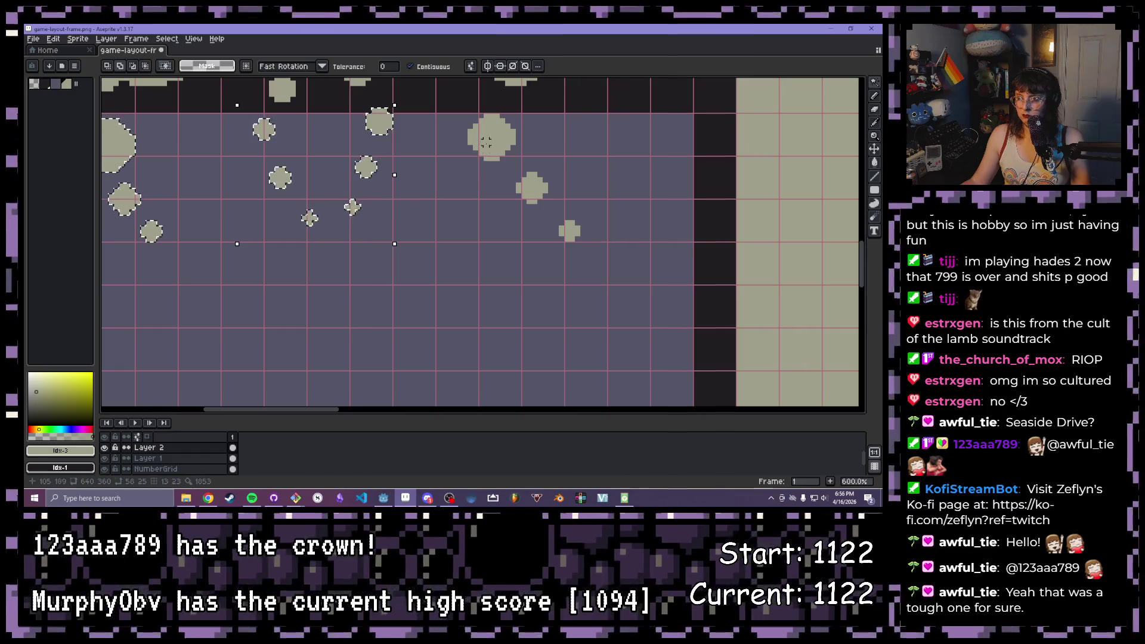
pyautogui.keyDown('shift'); pyautogui.click(525, 190); pyautogui.keyUp('shift')
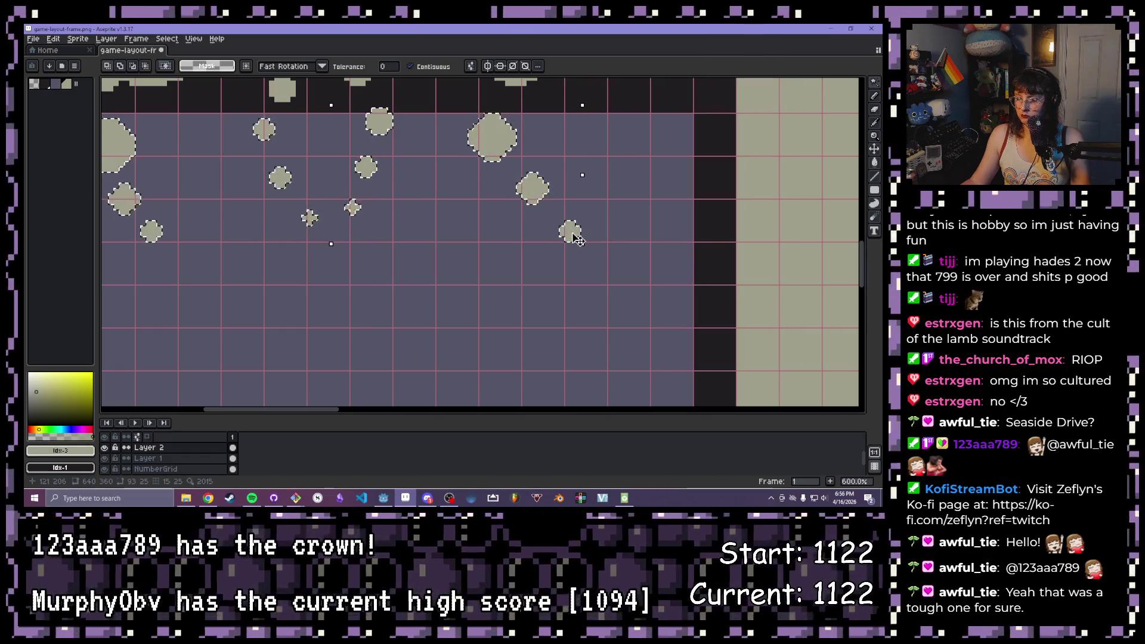
pyautogui.hotkey('ctrl', 'd')
pyautogui.scroll(-2, 572, 235)
pyautogui.scroll(-3, 492, 251)
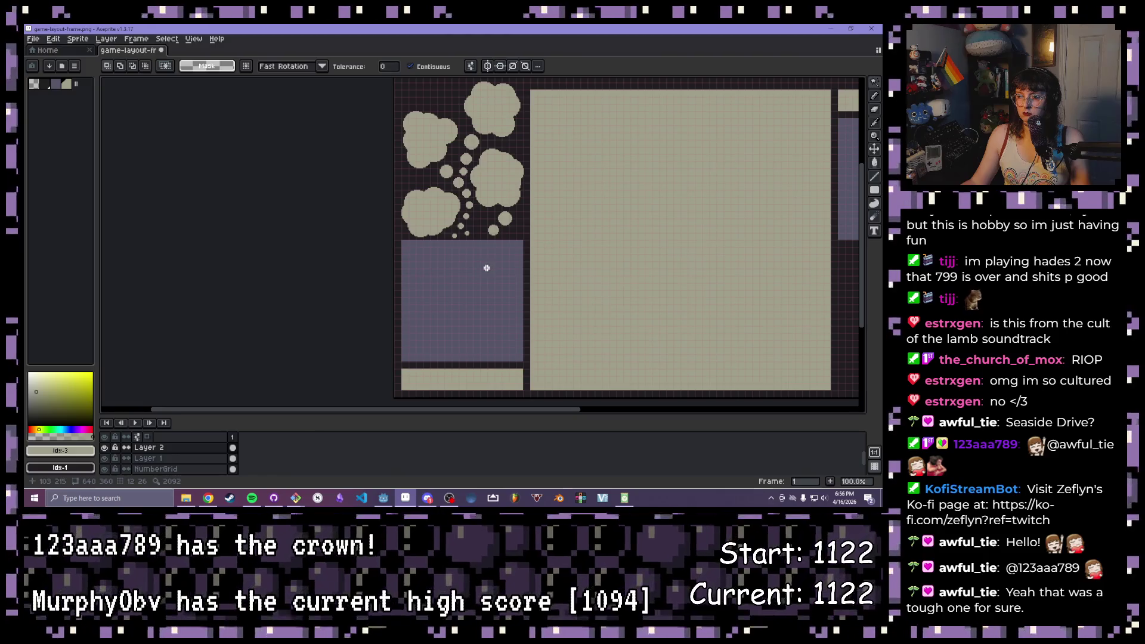
# Delete the small cloud from the cluster
pyautogui.moveTo(679, 244); pyautogui.dragTo(562, 289)
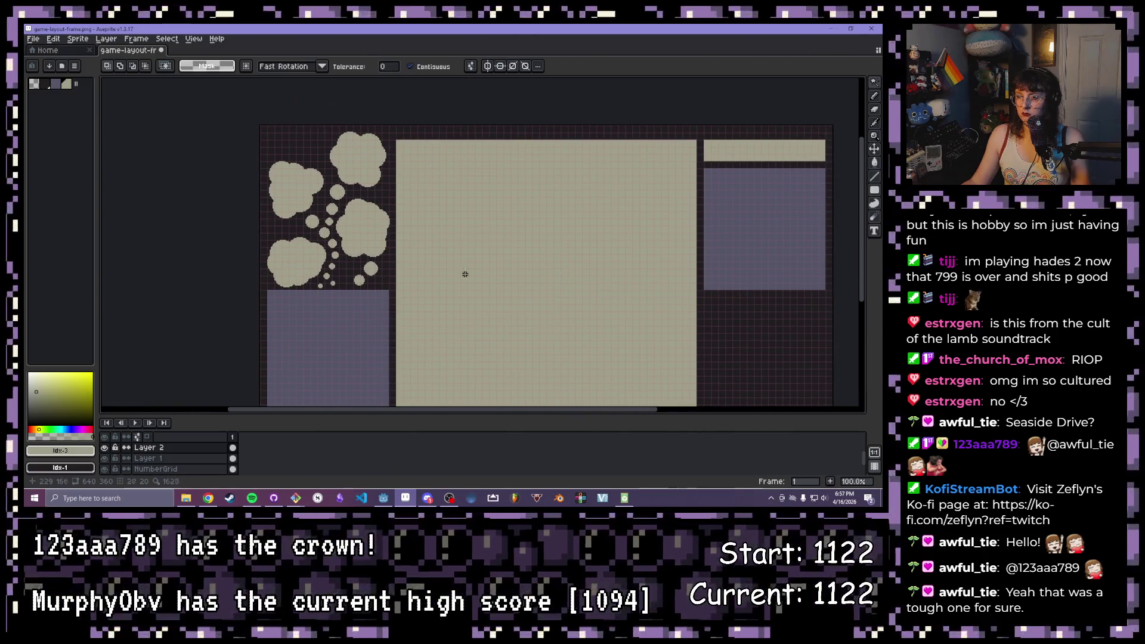
pyautogui.scroll(1, 462, 274)
pyautogui.click(279, 290)
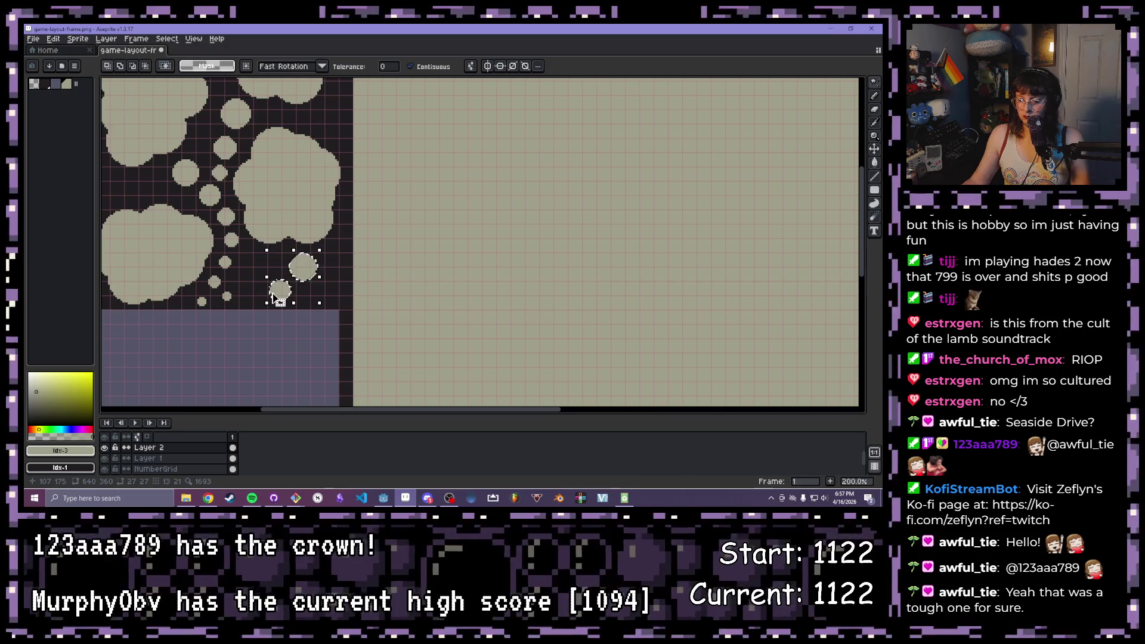
pyautogui.press('Delete')
# Stamp large, medium and small Pencil bubbles, starting at a 10px brush
pyautogui.press('b')
pyautogui.press('+')
pyautogui.press('+')
pyautogui.press('+')
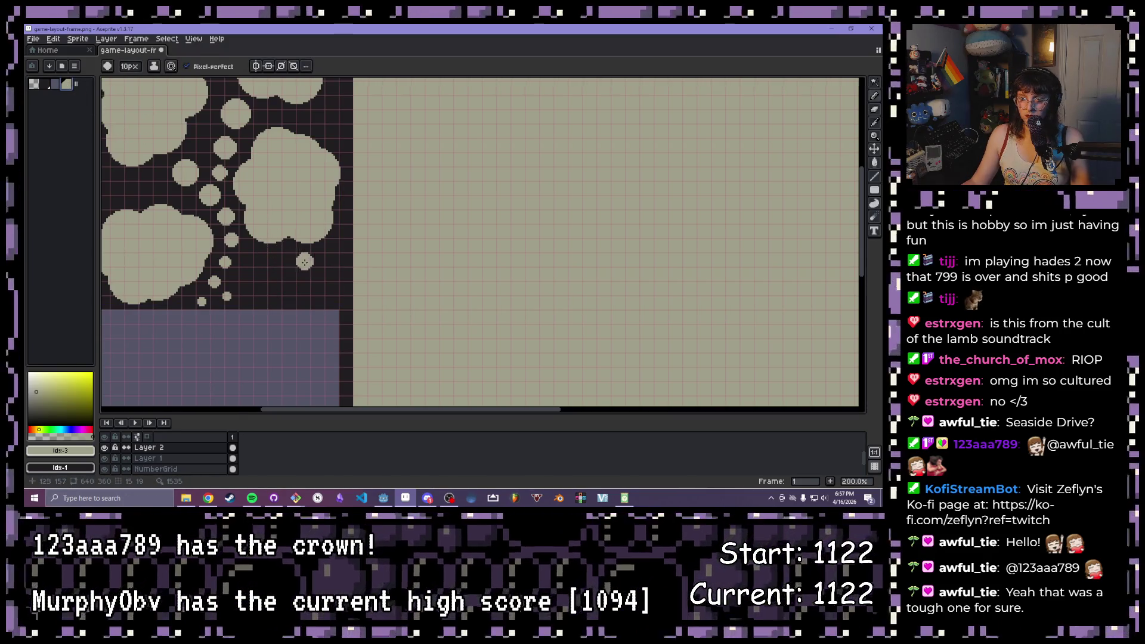
pyautogui.press('+')
pyautogui.click(291, 260)
pyautogui.press('-')
pyautogui.press('-')
pyautogui.press('-')
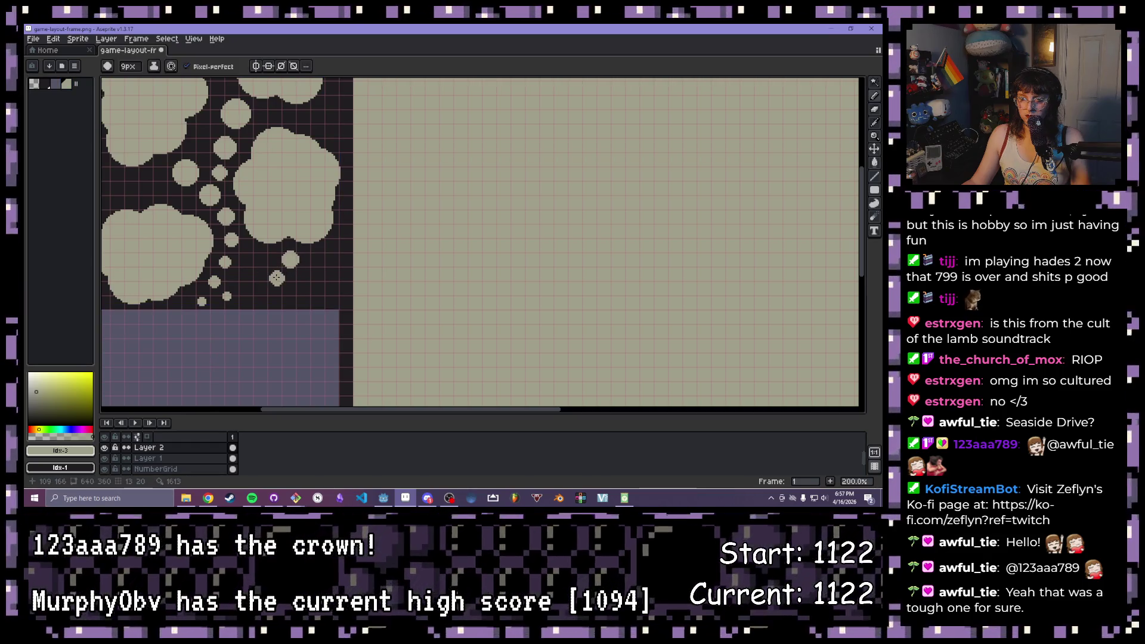
pyautogui.click(272, 276)
pyautogui.press('-')
pyautogui.press('-')
pyautogui.click(278, 292)
# Add a tiny 3px dot to the bubble trail, then set the brush to 4px
pyautogui.press('-')
pyautogui.press('-')
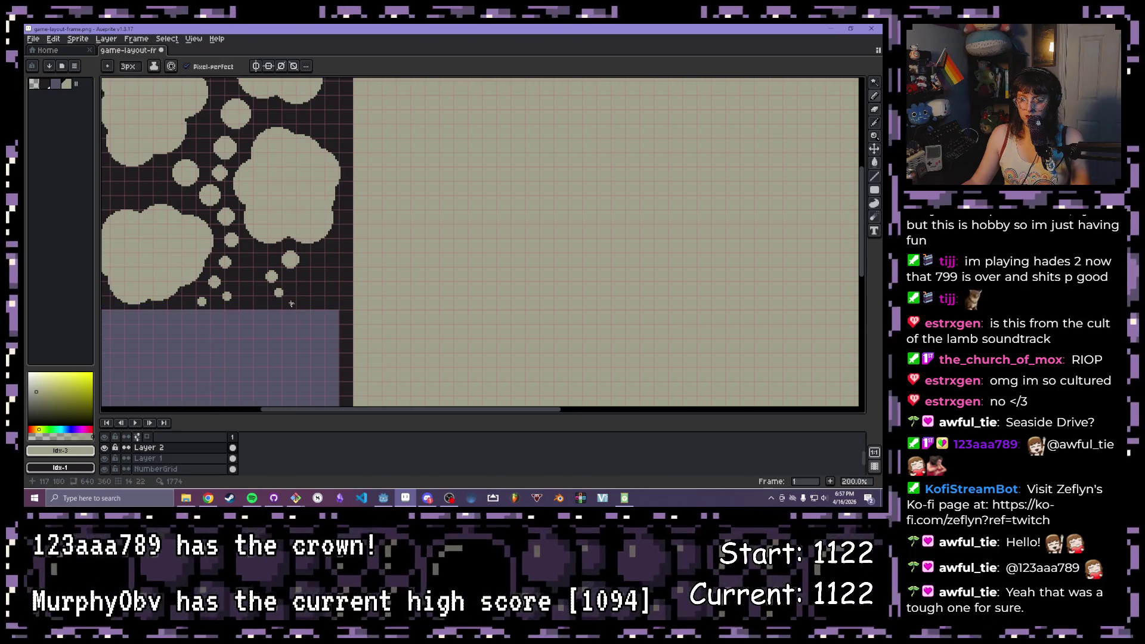
pyautogui.scroll(-2, 289, 303)
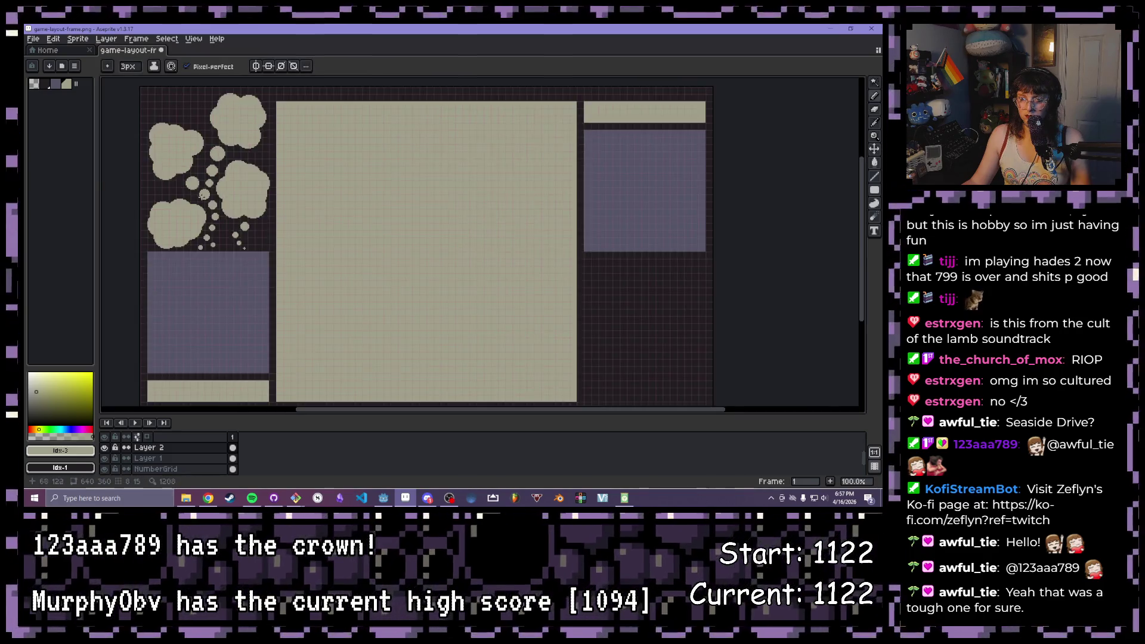
pyautogui.scroll(2, 271, 279)
pyautogui.click(271, 280)
pyautogui.scroll(1, 271, 279)
pyautogui.press('+')
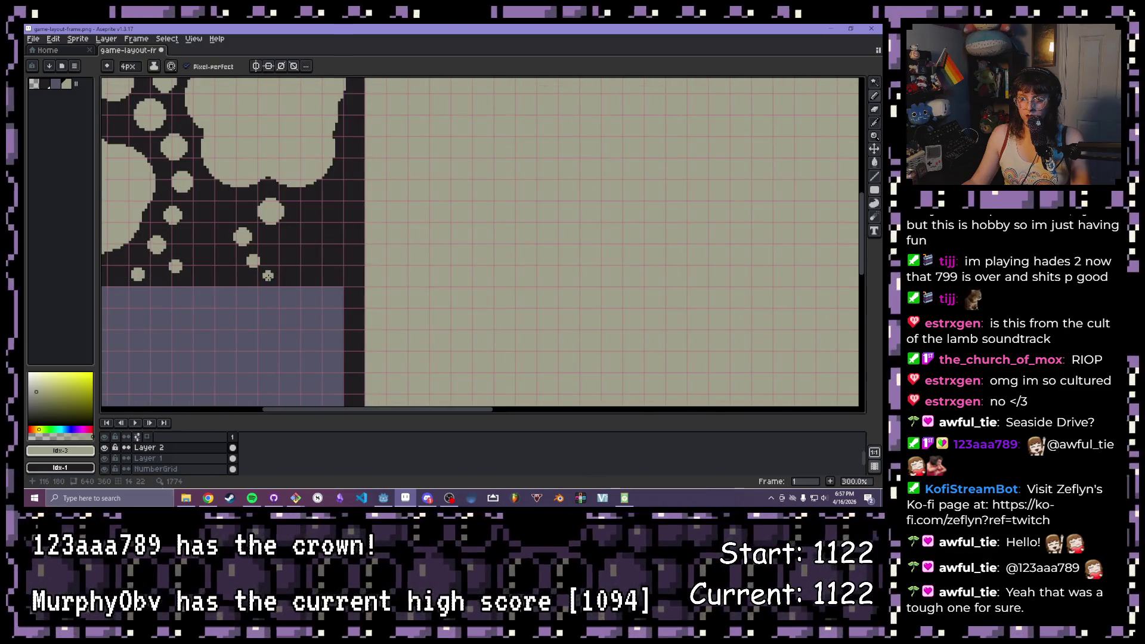
pyautogui.scroll(-3, 161, 186)
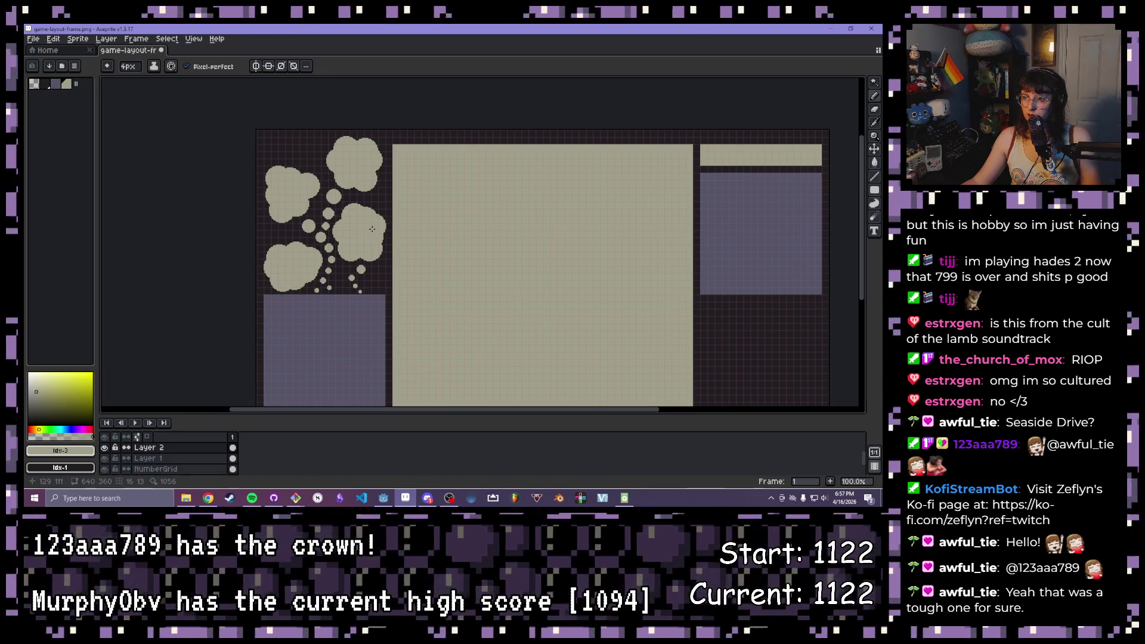
pyautogui.scroll(-2, 595, 243)
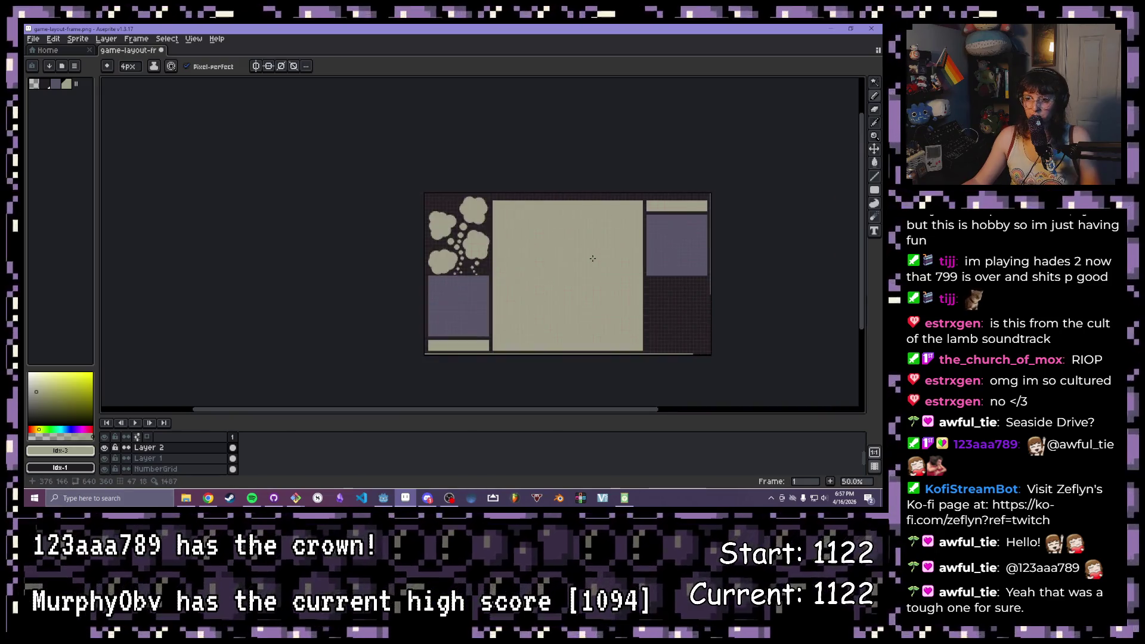
pyautogui.scroll(2, 582, 258)
pyautogui.moveTo(582, 258)
pyautogui.mouseDown()
pyautogui.moveTo(485, 187)
pyautogui.moveTo(498, 236)
pyautogui.mouseUp()
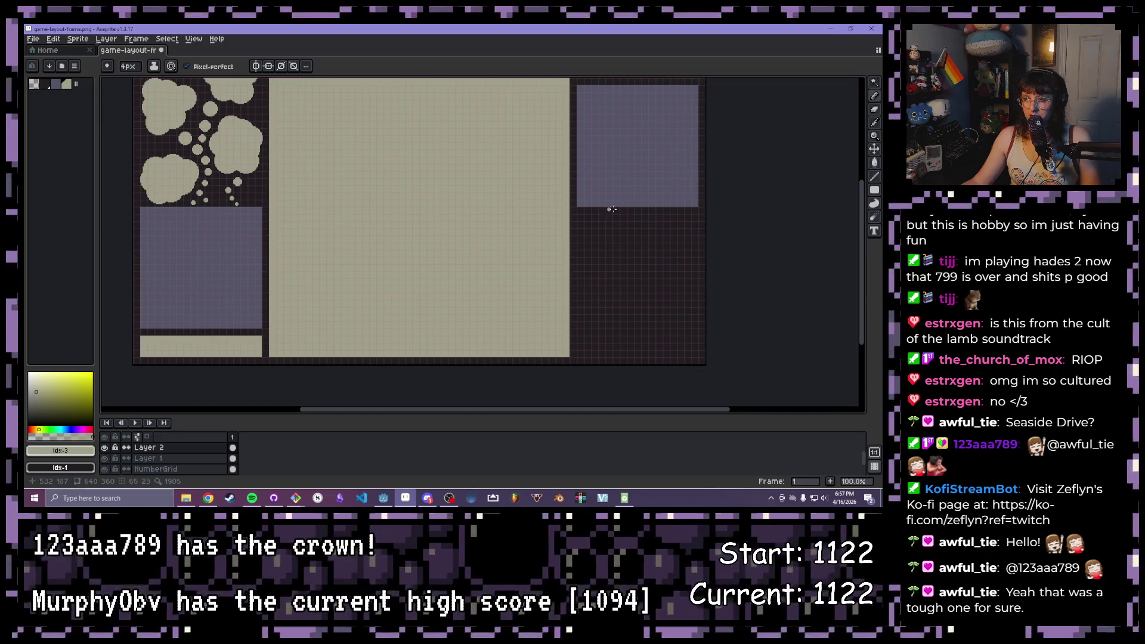
pyautogui.scroll(-1, 457, 256)
pyautogui.scroll(1, 549, 219)
pyautogui.scroll(-1, 549, 220)
pyautogui.scroll(1, 511, 207)
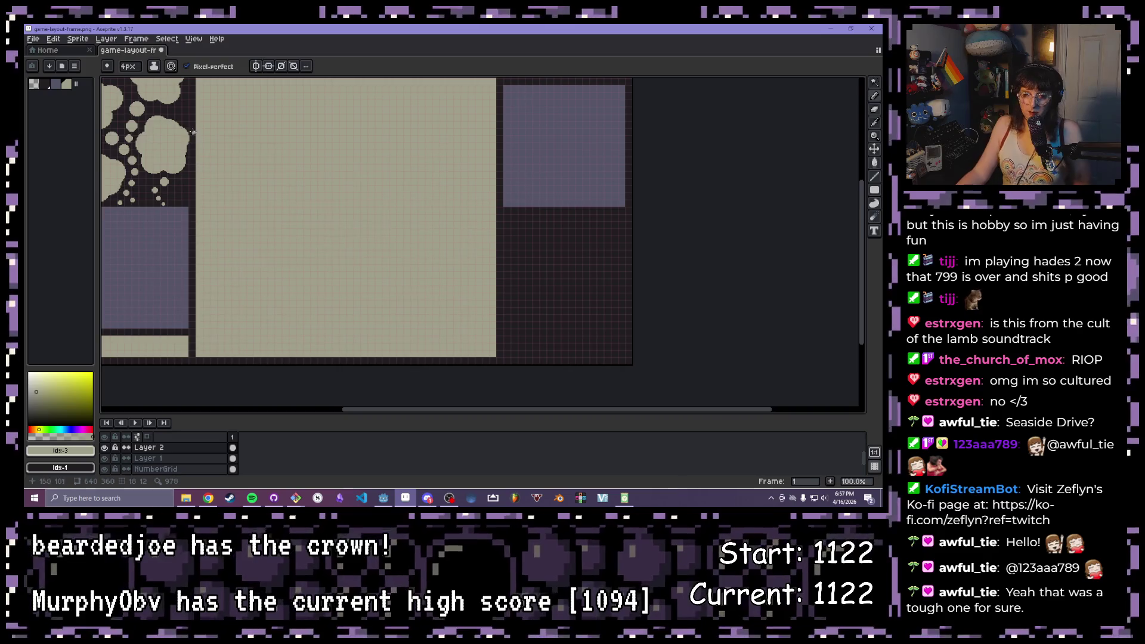
pyautogui.scroll(-1, 266, 198)
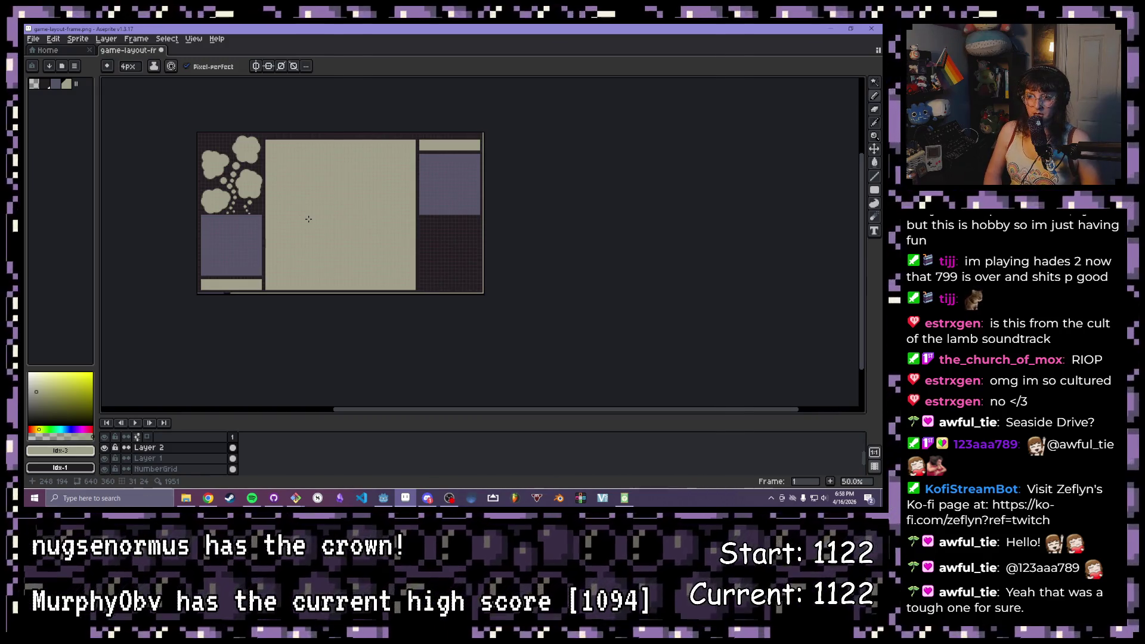
pyautogui.moveTo(309, 217); pyautogui.dragTo(391, 166)
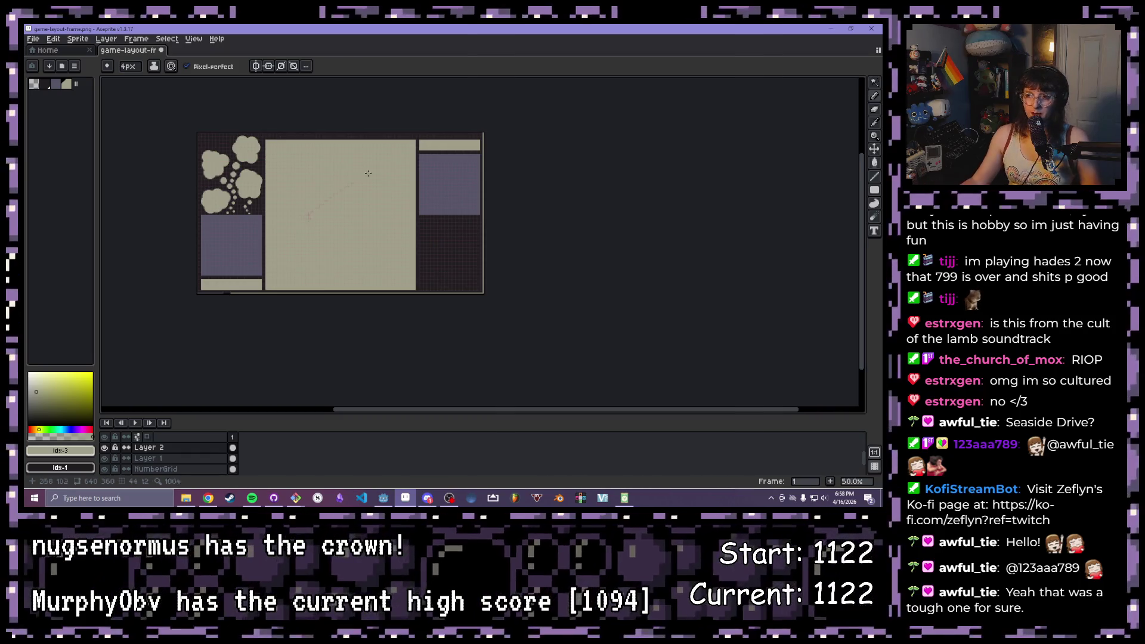
pyautogui.moveTo(362, 256); pyautogui.dragTo(477, 173)
pyautogui.scroll(4, 456, 222)
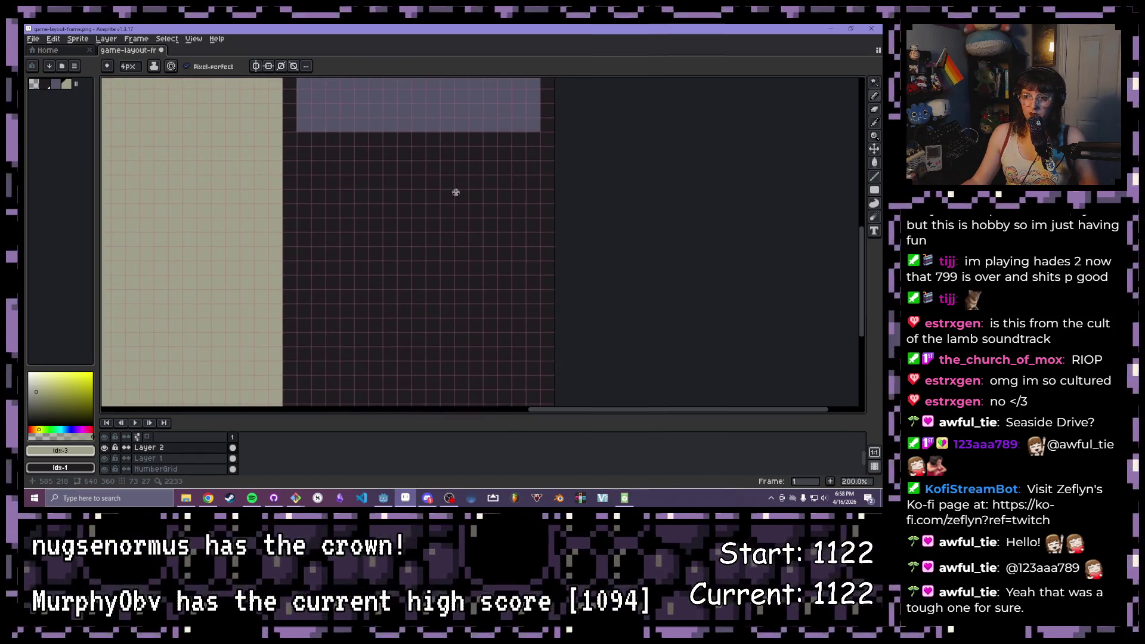
pyautogui.scroll(-2, 371, 160)
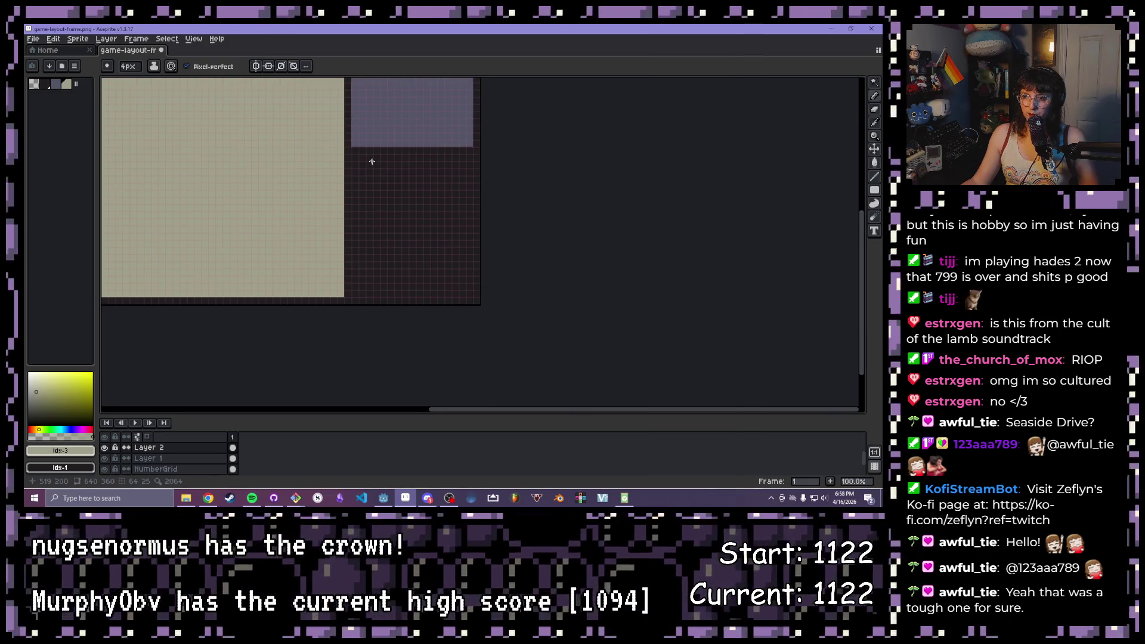
pyautogui.scroll(-1, 362, 161)
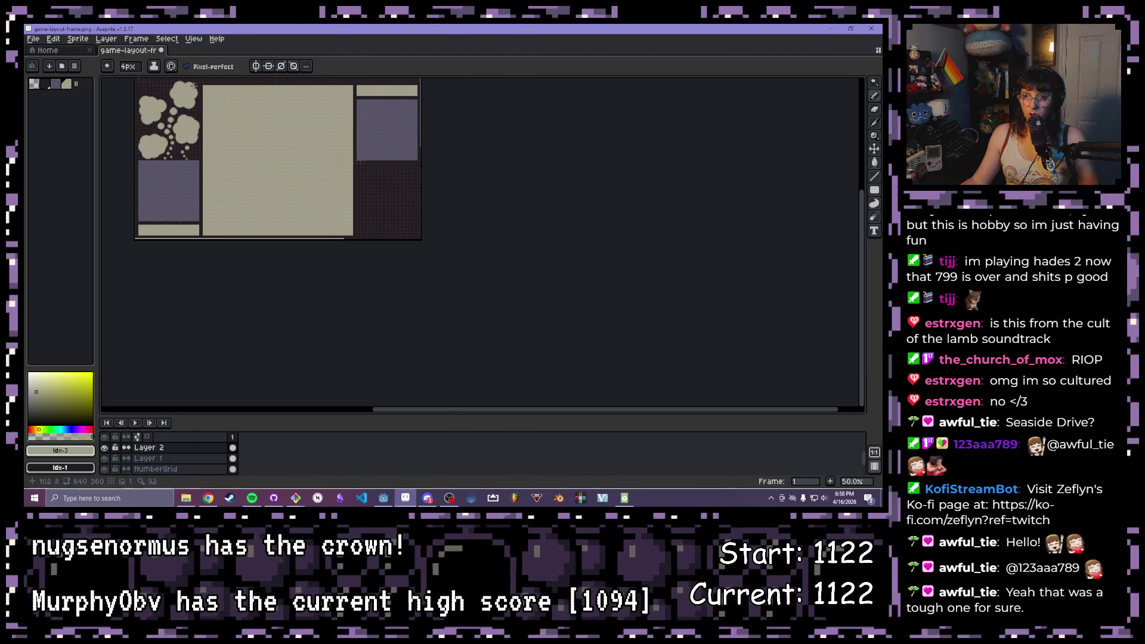
pyautogui.scroll(1, 404, 150)
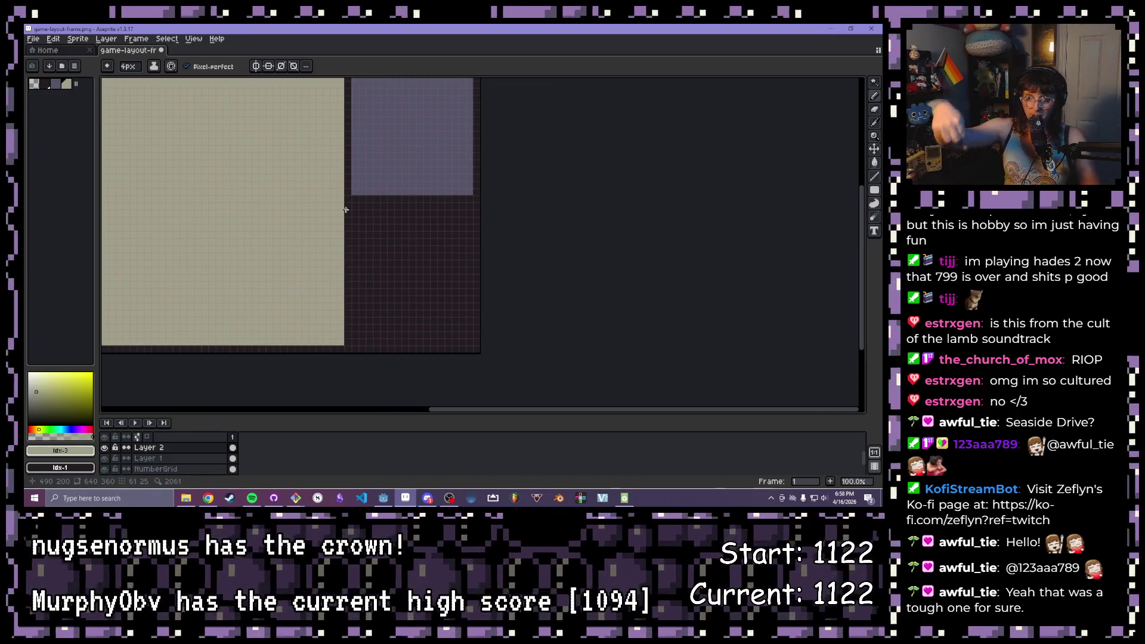
pyautogui.click(391, 504)
pyautogui.scroll(-5, 444, 270)
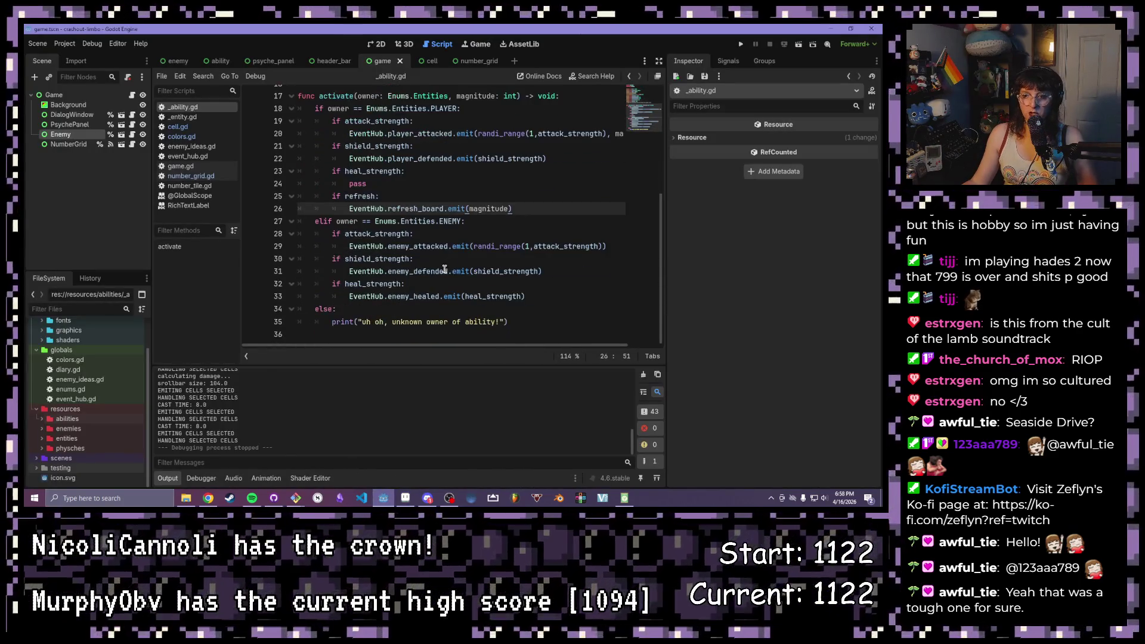
pyautogui.scroll(5, 444, 269)
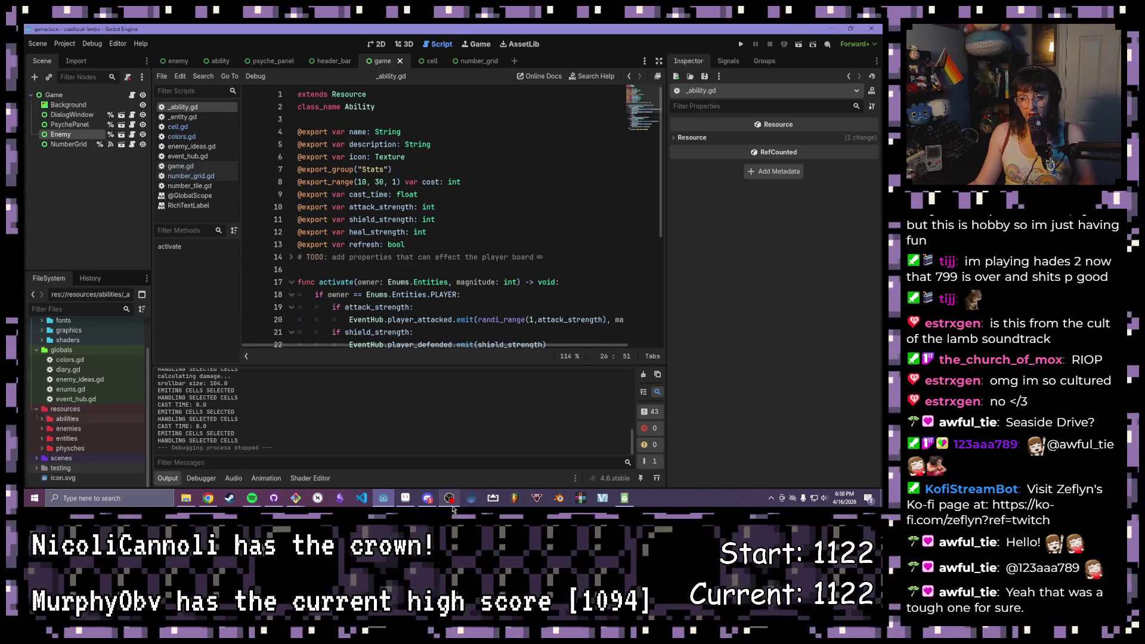
pyautogui.click(406, 506)
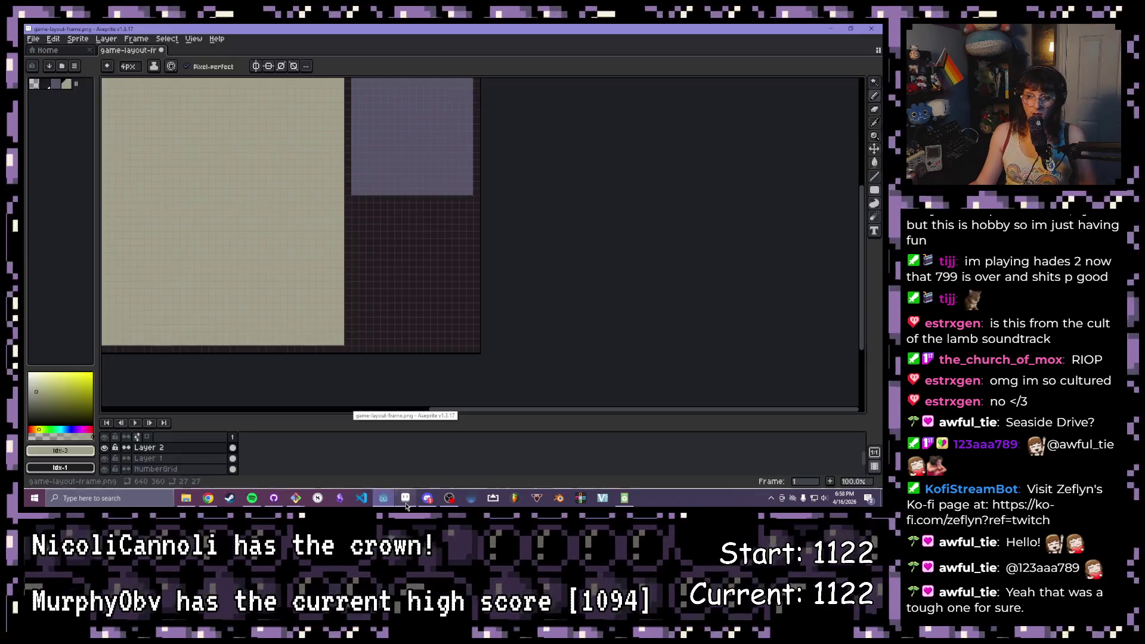
# Pan and zoom around the layout to inspect the clouds and panels
pyautogui.scroll(-2, 333, 251)
pyautogui.scroll(1, 398, 311)
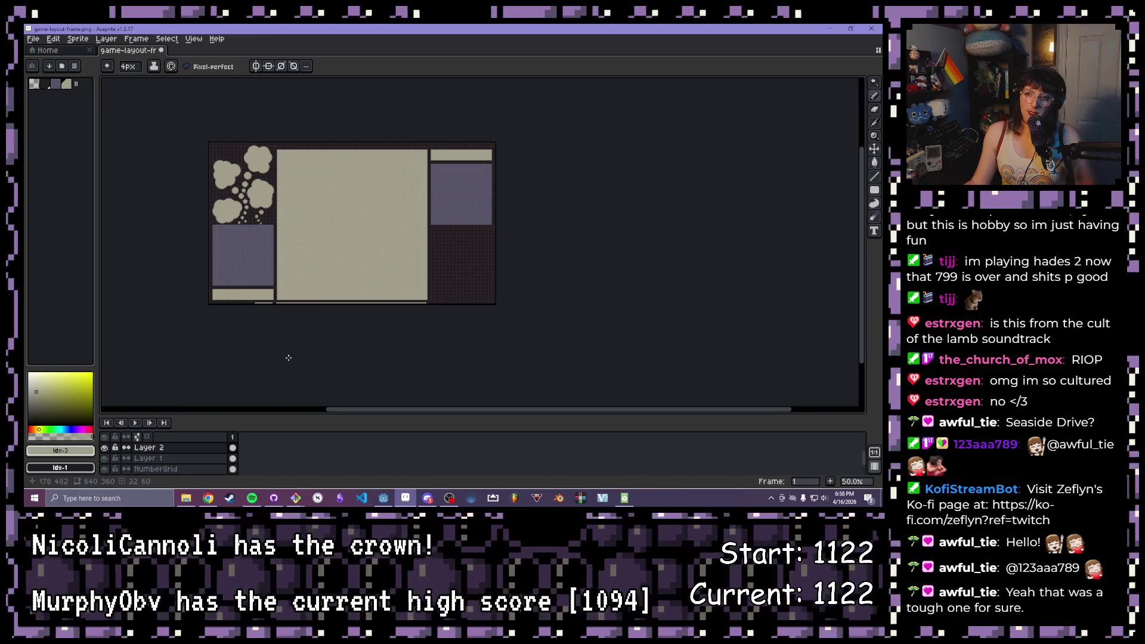
pyautogui.scroll(1, 288, 344)
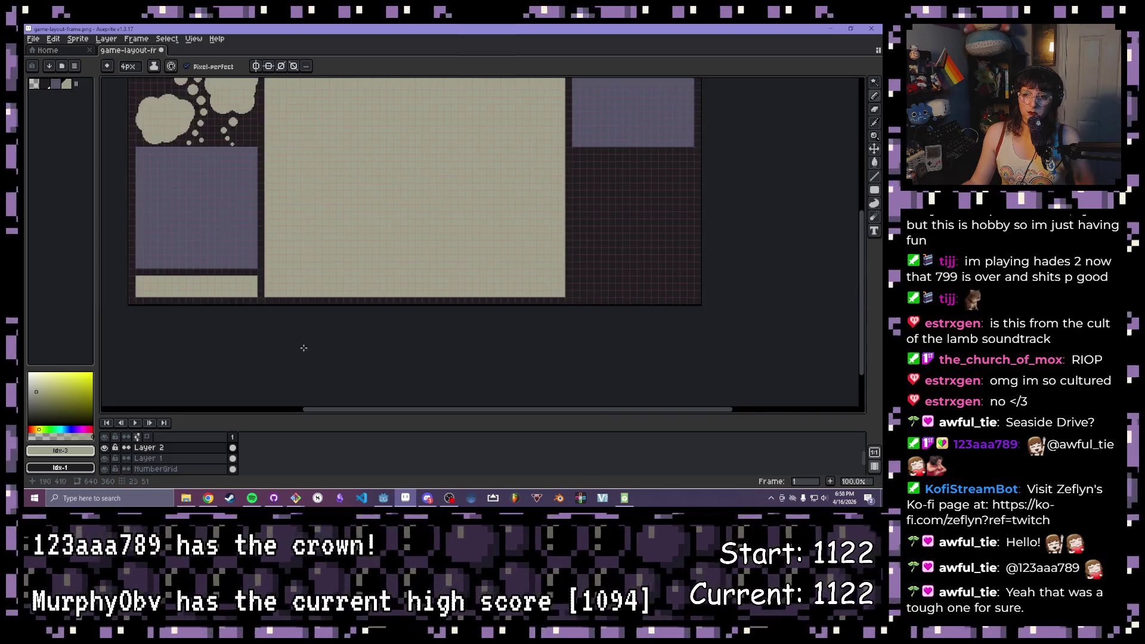
pyautogui.scroll(3, 439, 371)
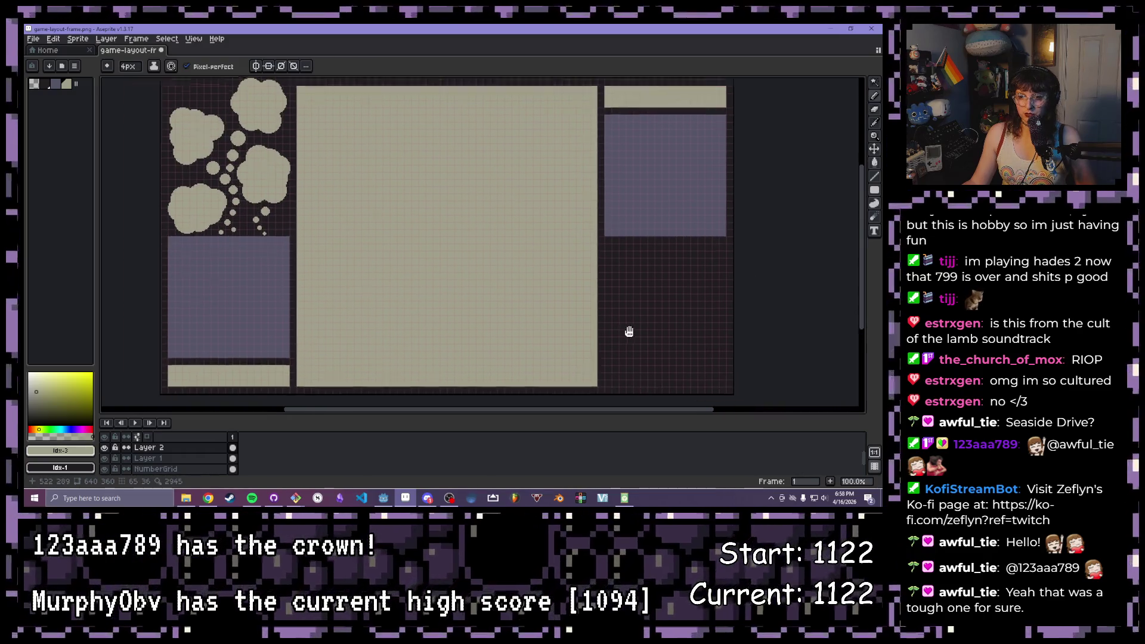
pyautogui.moveTo(621, 347); pyautogui.dragTo(618, 330)
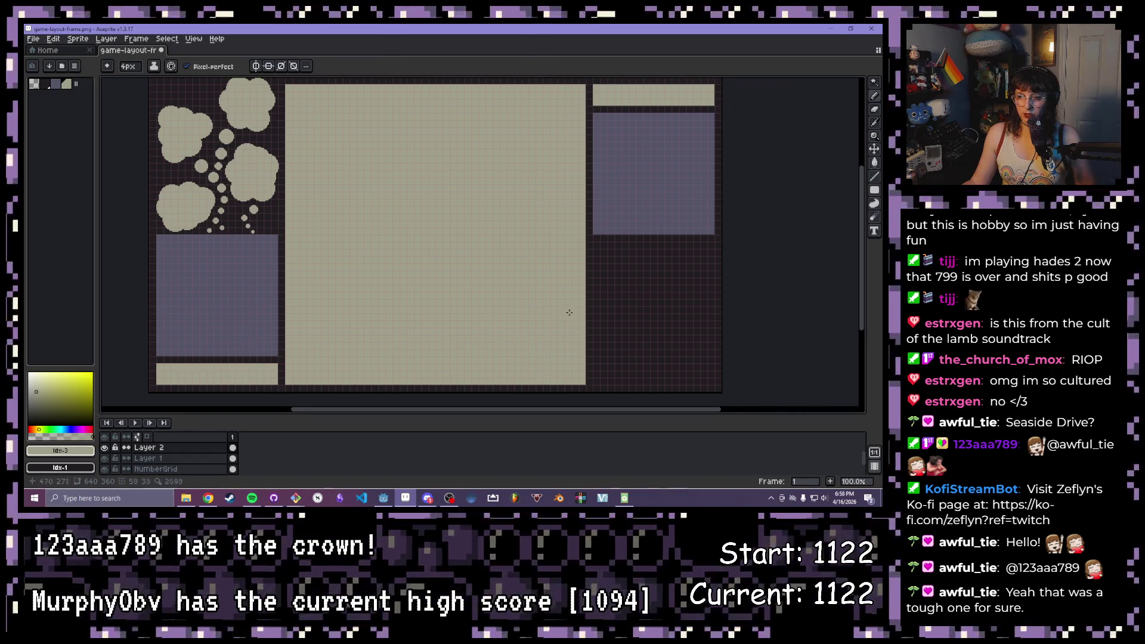
pyautogui.hscroll(2, 529, 314)
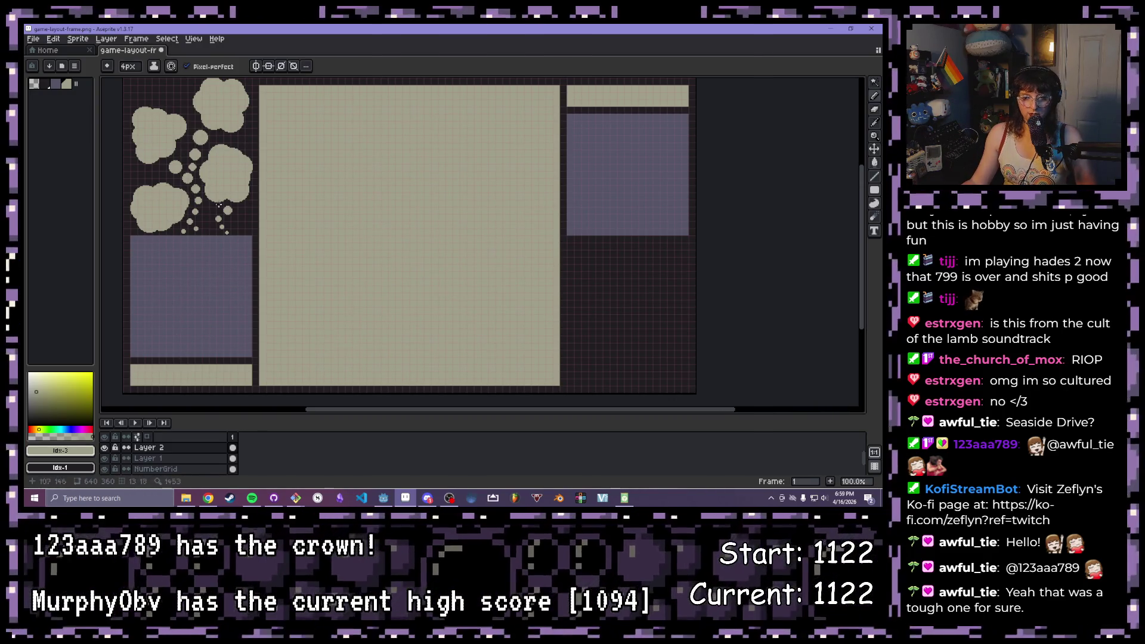
pyautogui.moveTo(408, 205)
pyautogui.mouseDown()
pyautogui.moveTo(408, 217)
pyautogui.moveTo(413, 206)
pyautogui.mouseUp()
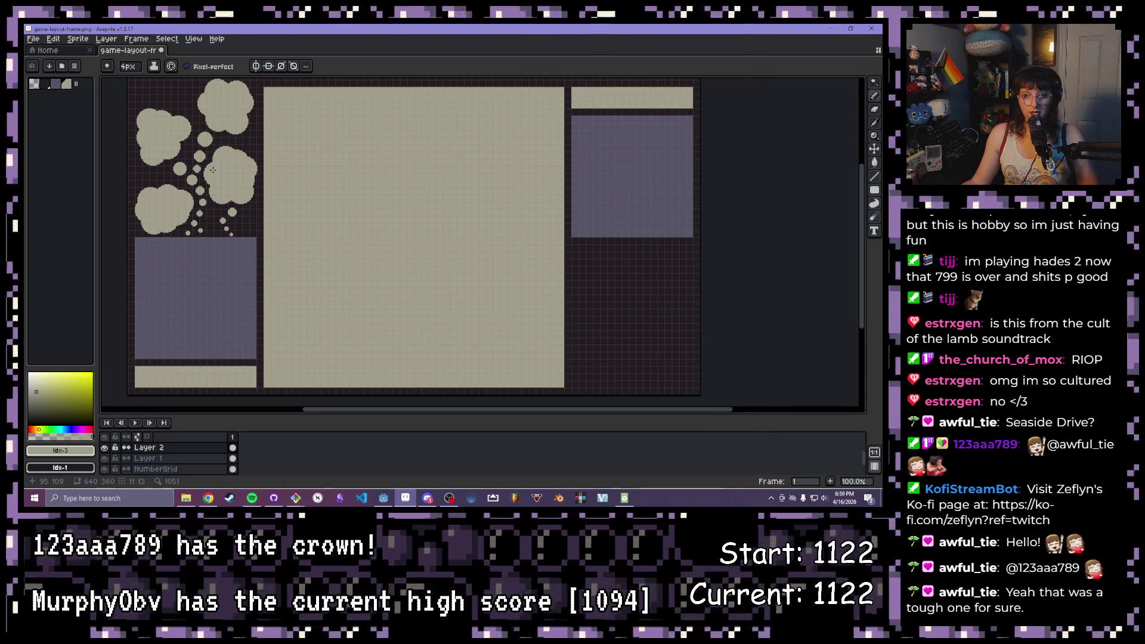
pyautogui.moveTo(238, 160); pyautogui.dragTo(245, 183)
pyautogui.moveTo(261, 222)
pyautogui.mouseDown()
pyautogui.moveTo(206, 203)
pyautogui.moveTo(174, 157)
pyautogui.mouseUp()
pyautogui.moveTo(566, 158); pyautogui.dragTo(516, 215)
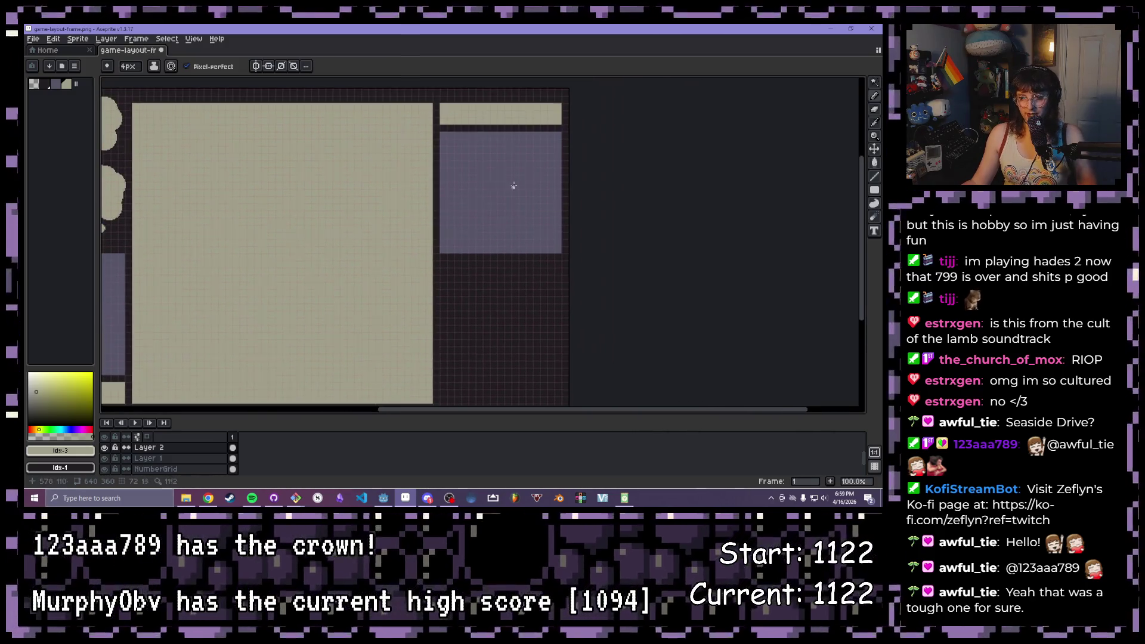
pyautogui.moveTo(340, 197); pyautogui.dragTo(473, 181)
pyautogui.moveTo(579, 221); pyautogui.dragTo(546, 221)
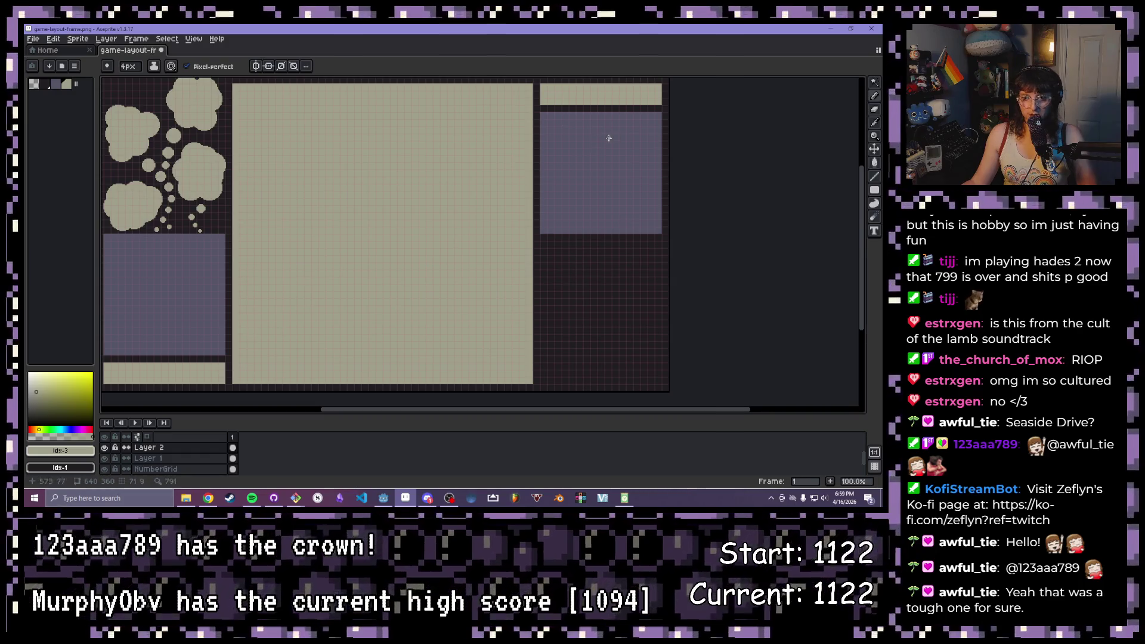
# Frame the whole layout, then switch to Godot and launch the game
pyautogui.moveTo(460, 231); pyautogui.dragTo(482, 240)
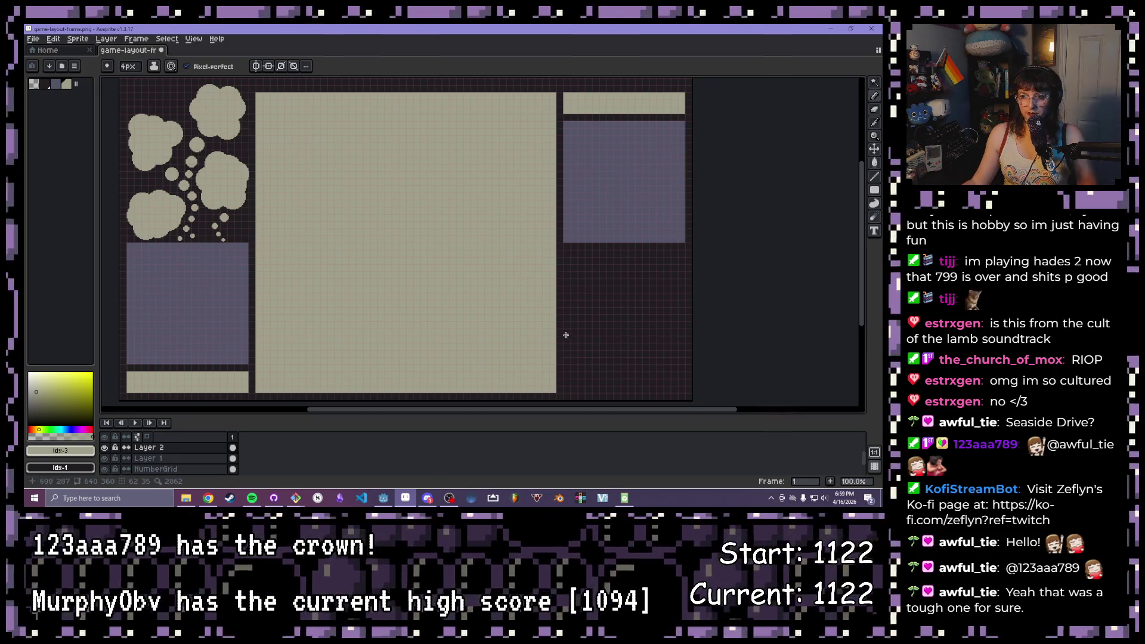
pyautogui.click(387, 500)
pyautogui.click(740, 44)
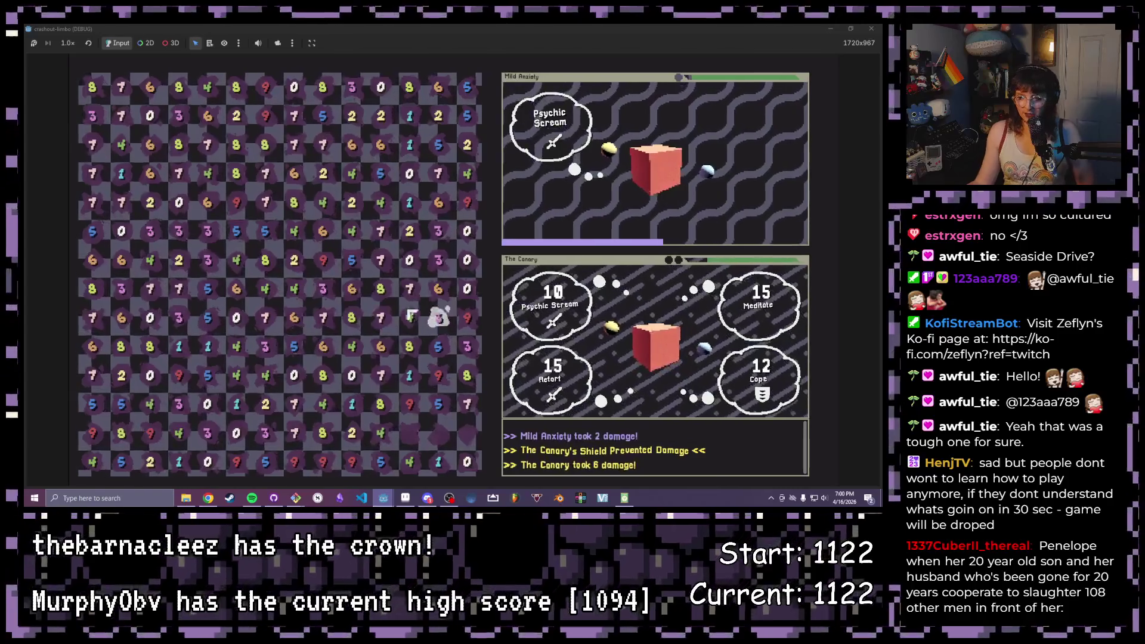
pyautogui.moveTo(410, 318); pyautogui.dragTo(410, 346)
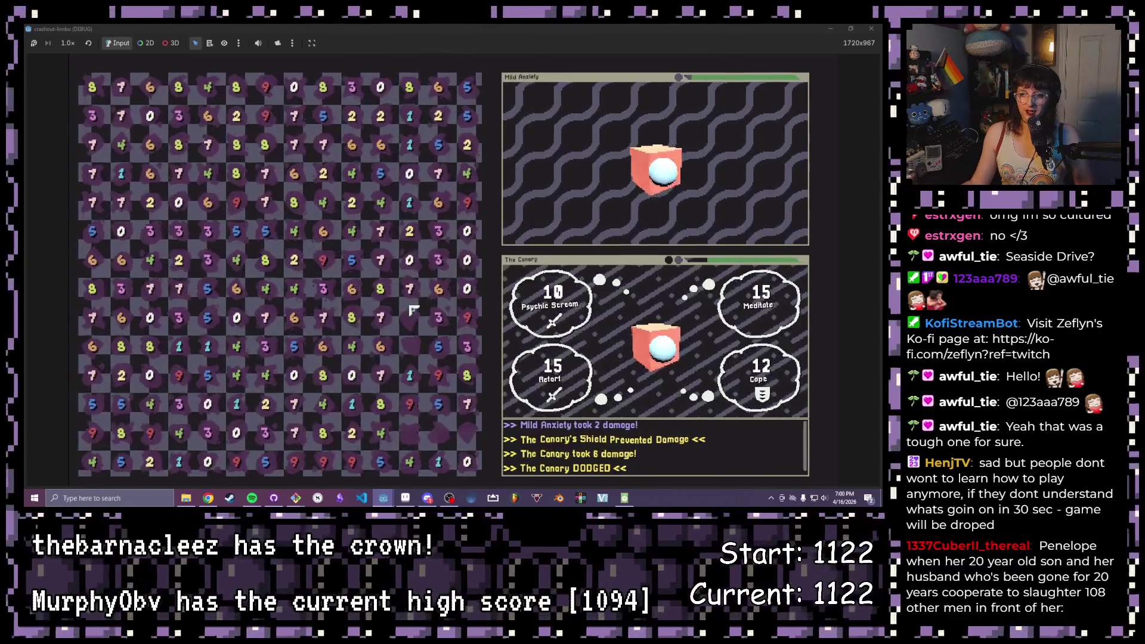
pyautogui.moveTo(409, 289); pyautogui.dragTo(378, 286)
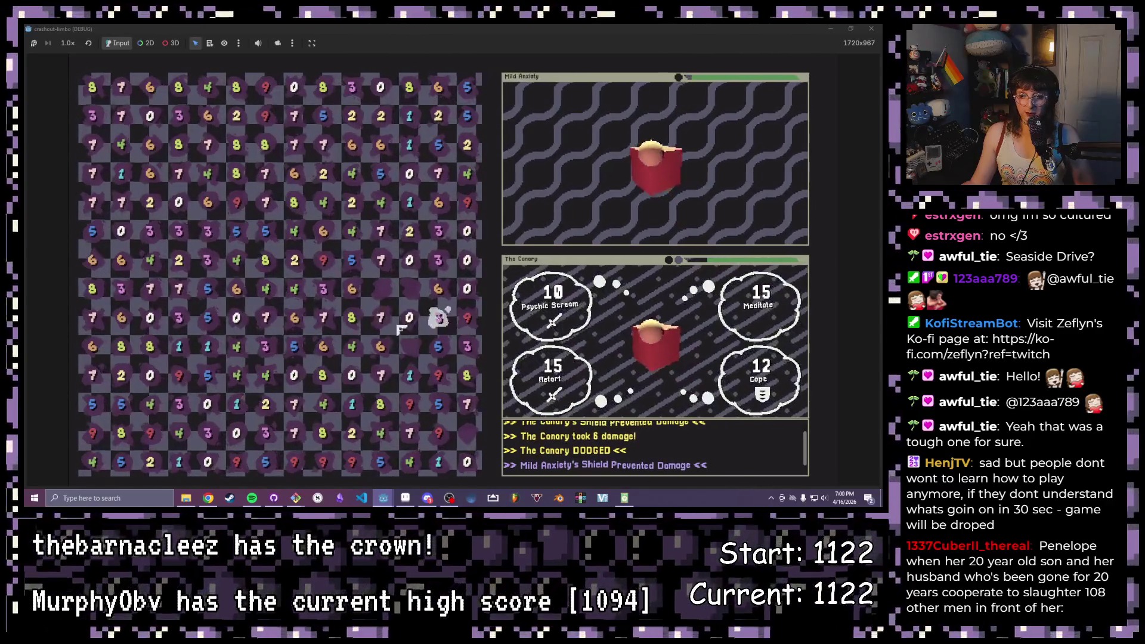
pyautogui.moveTo(459, 320)
pyautogui.mouseDown()
pyautogui.moveTo(379, 319)
pyautogui.moveTo(409, 320)
pyautogui.moveTo(351, 346)
pyautogui.moveTo(324, 404)
pyautogui.mouseUp()
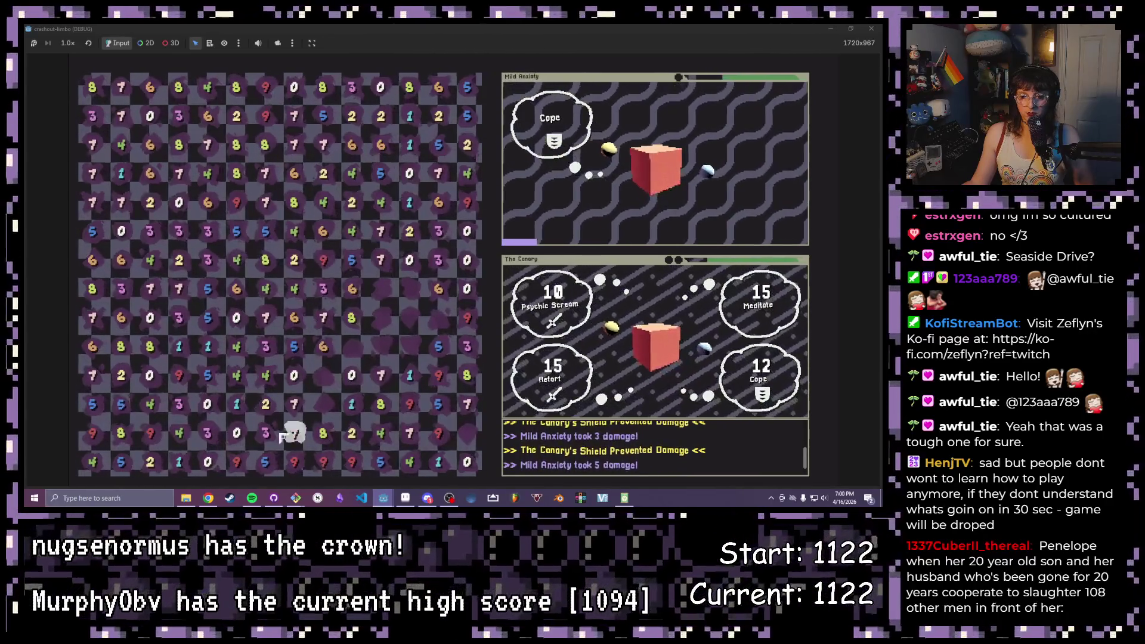
pyautogui.moveTo(208, 203); pyautogui.dragTo(412, 355)
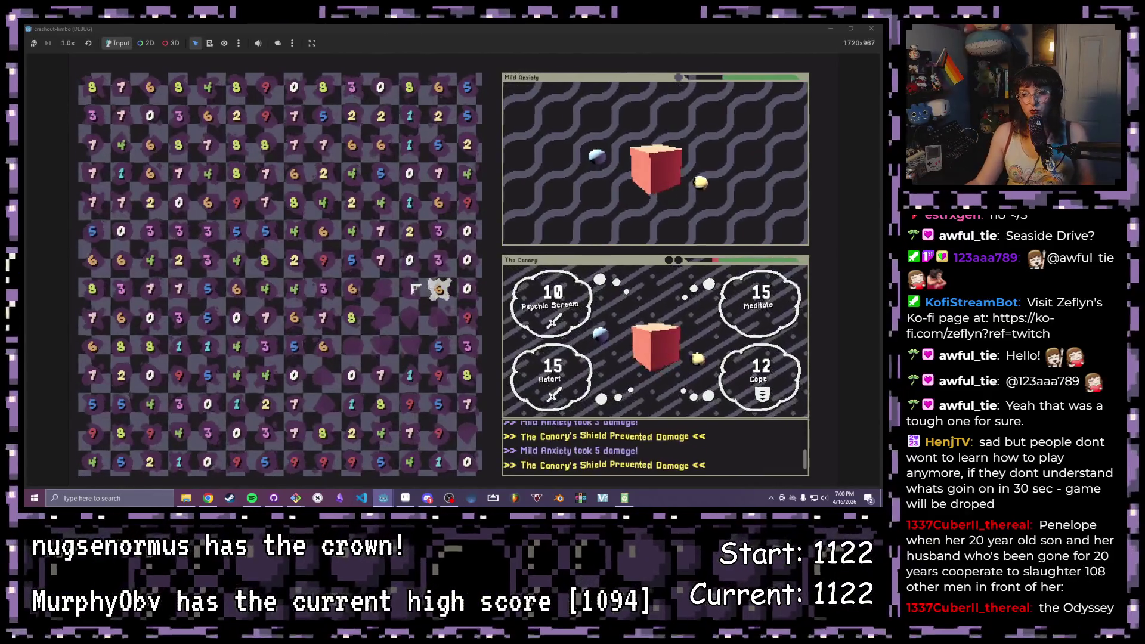
pyautogui.moveTo(466, 319); pyautogui.dragTo(438, 289)
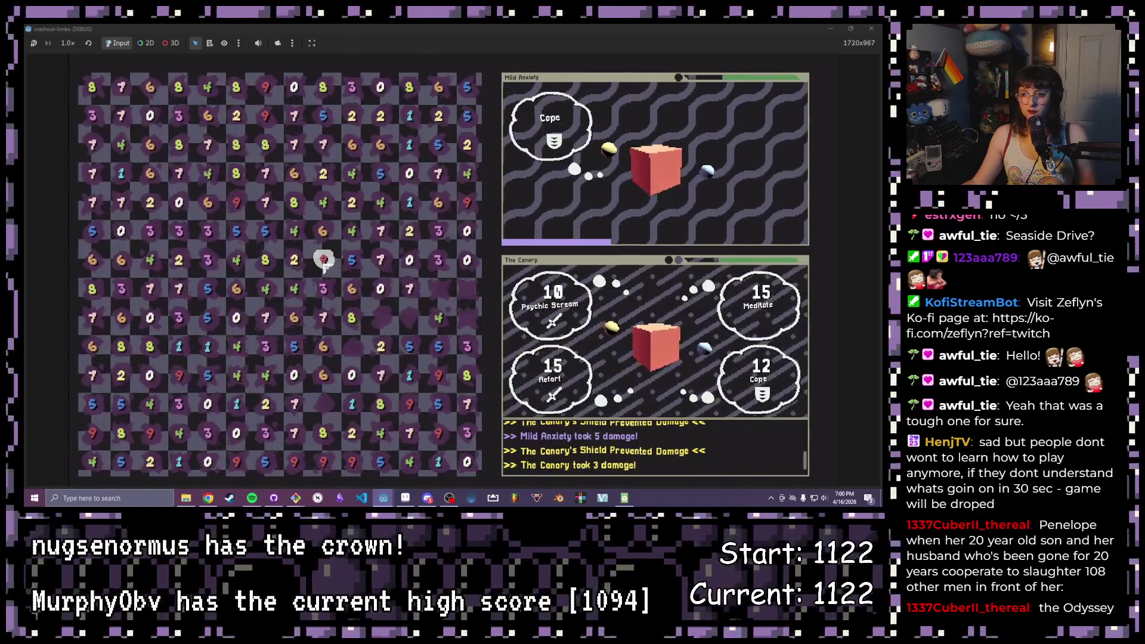
pyautogui.moveTo(322, 260); pyautogui.dragTo(327, 291)
pyautogui.moveTo(322, 202)
pyautogui.mouseDown()
pyautogui.moveTo(323, 232)
pyautogui.moveTo(294, 202)
pyautogui.mouseUp()
pyautogui.moveTo(381, 202); pyautogui.dragTo(345, 180)
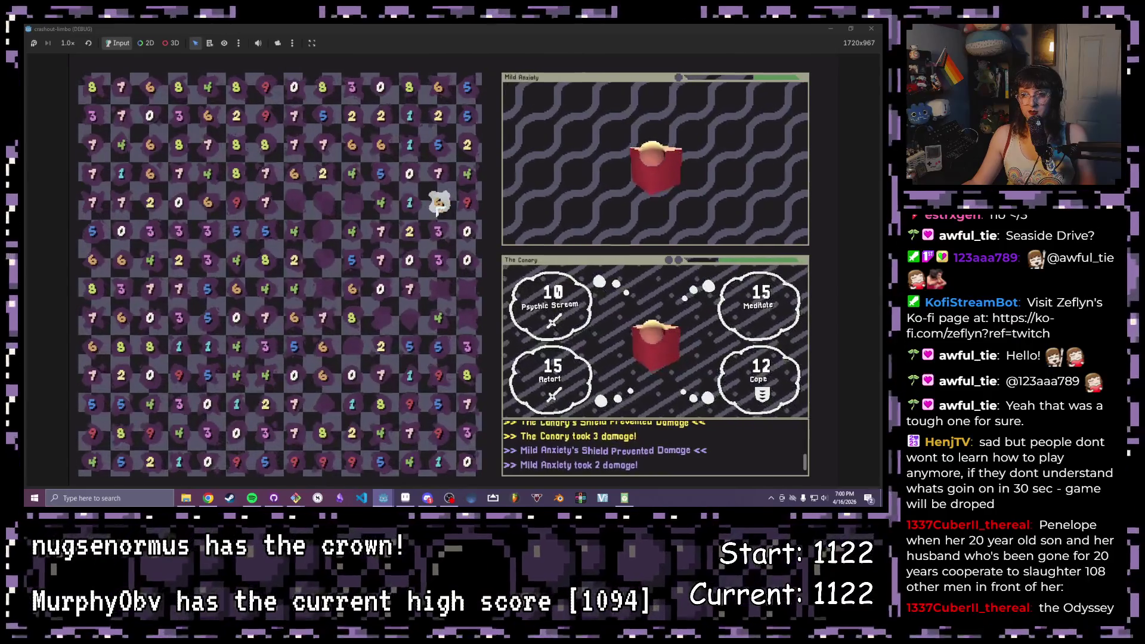
pyautogui.moveTo(439, 173)
pyautogui.mouseDown()
pyautogui.moveTo(382, 176)
pyautogui.moveTo(352, 146)
pyautogui.mouseUp()
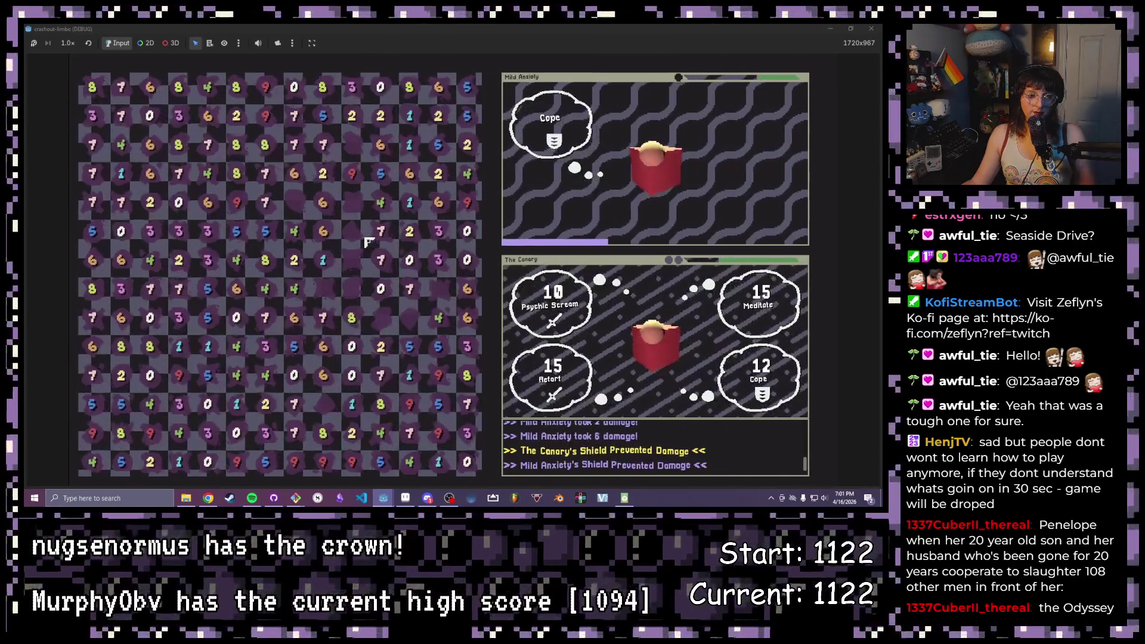
pyautogui.moveTo(264, 318)
pyautogui.mouseDown()
pyautogui.moveTo(264, 346)
pyautogui.moveTo(294, 345)
pyautogui.mouseUp()
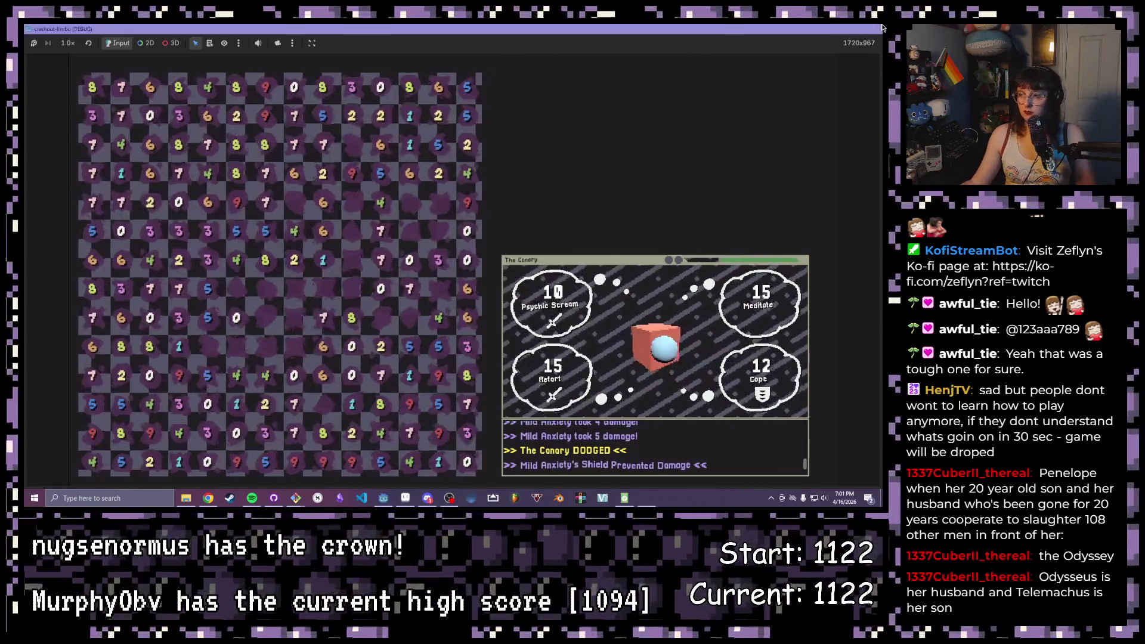
pyautogui.click(881, 28)
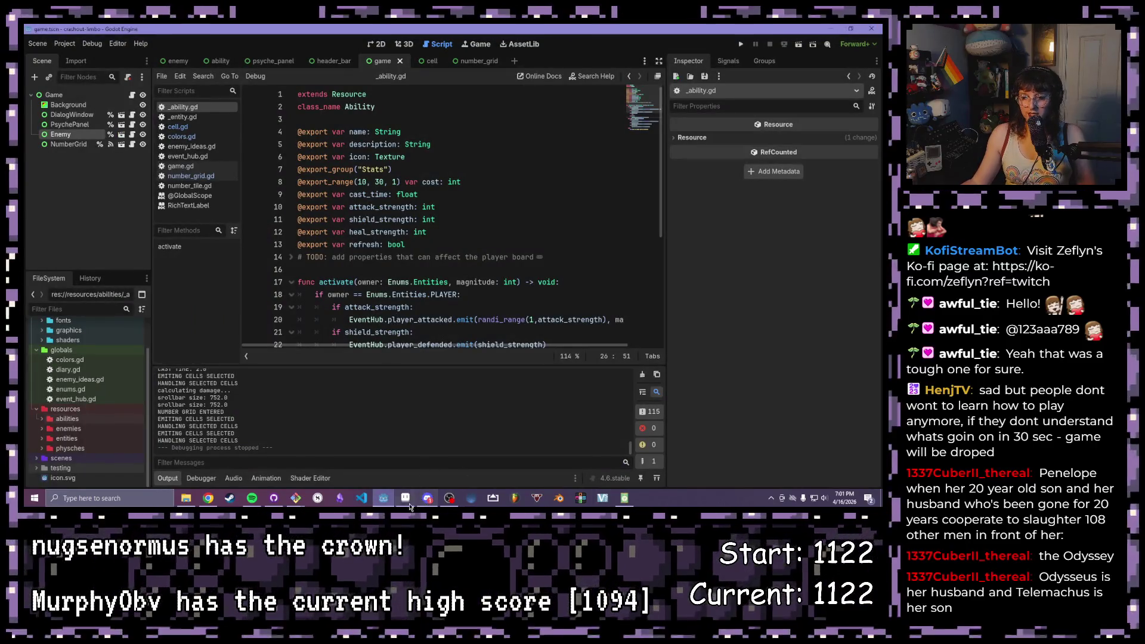
# Return to Aseprite and zoom in on the empty area below the right purple panel
pyautogui.click(407, 499)
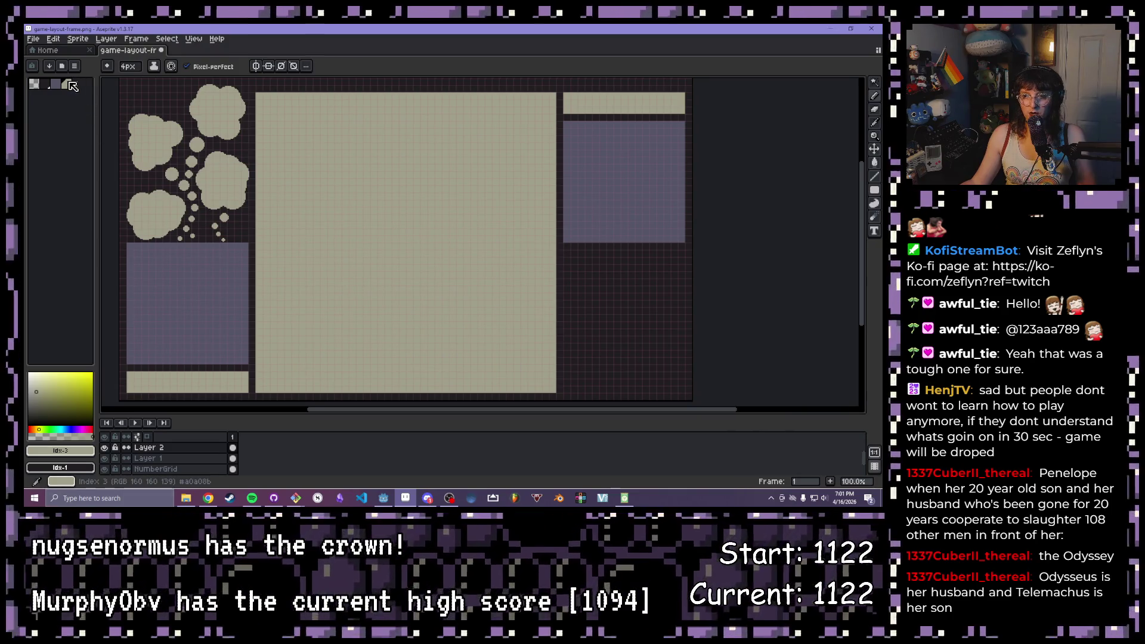
pyautogui.scroll(2, 355, 222)
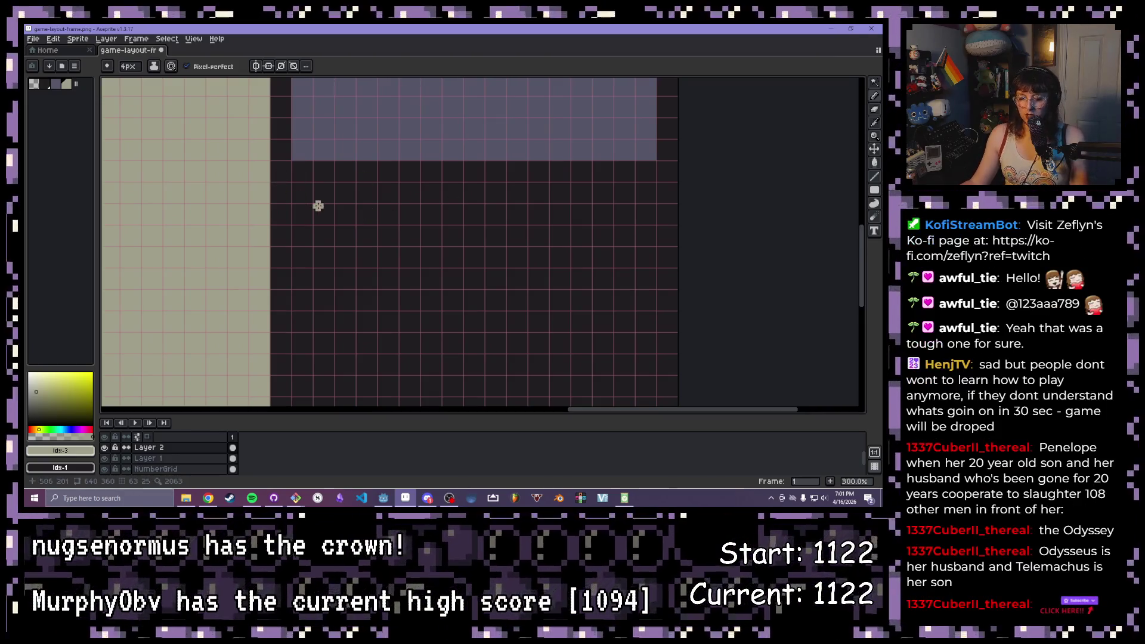
pyautogui.scroll(-2, 340, 224)
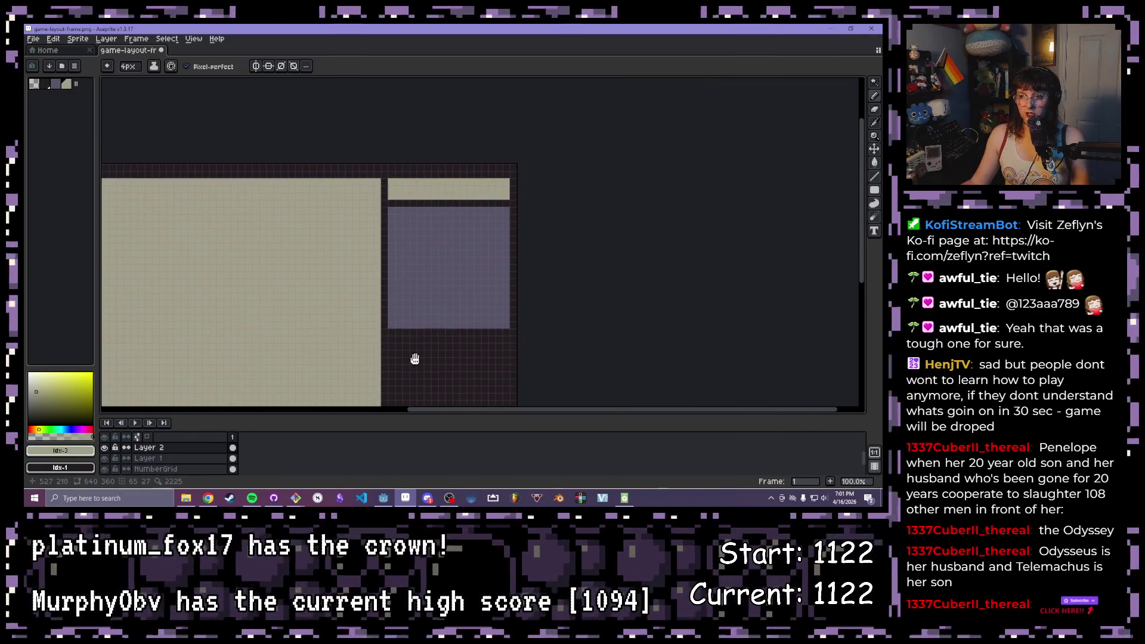
pyautogui.moveTo(414, 357); pyautogui.dragTo(414, 326)
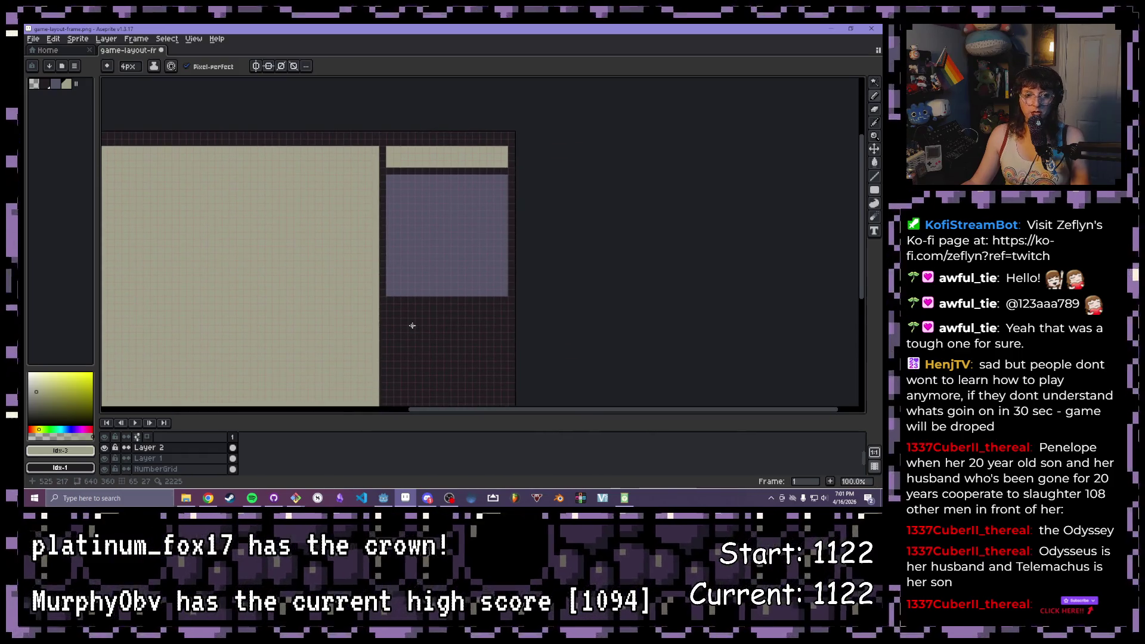
pyautogui.scroll(1, 401, 322)
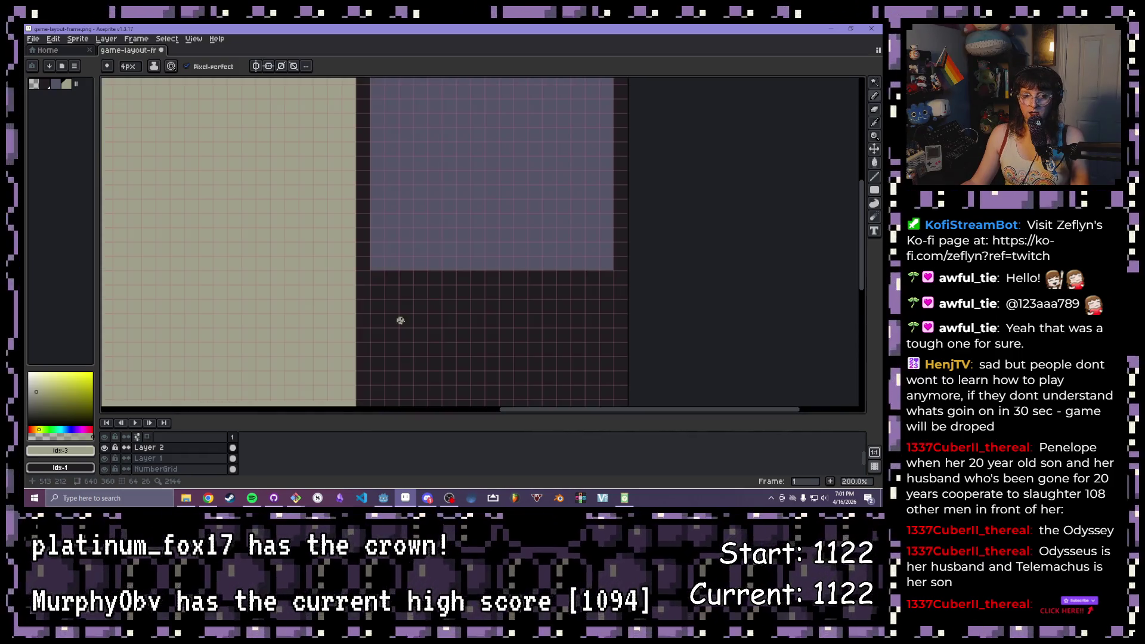
pyautogui.scroll(-1, 446, 332)
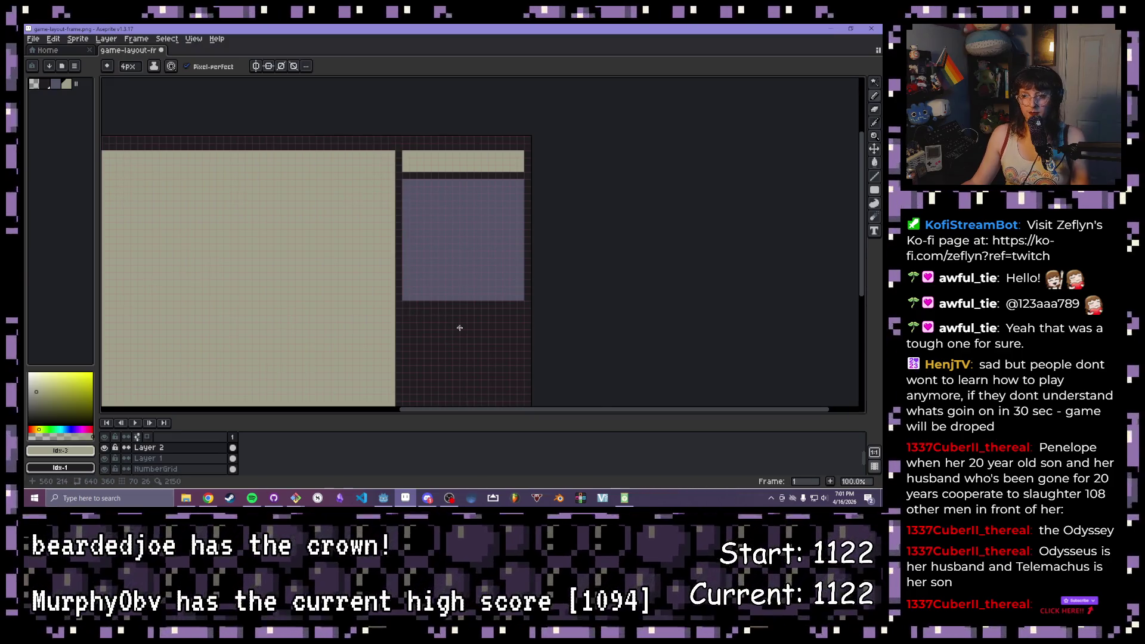
pyautogui.scroll(1, 459, 328)
pyautogui.moveTo(459, 327); pyautogui.dragTo(460, 276)
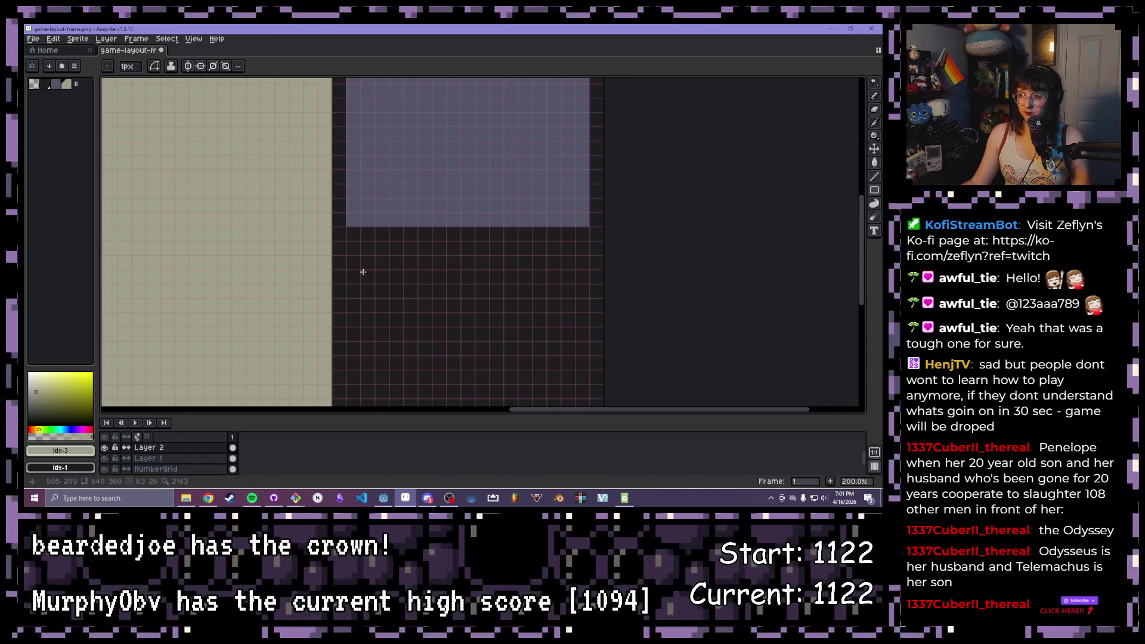
pyautogui.scroll(-1, 363, 272)
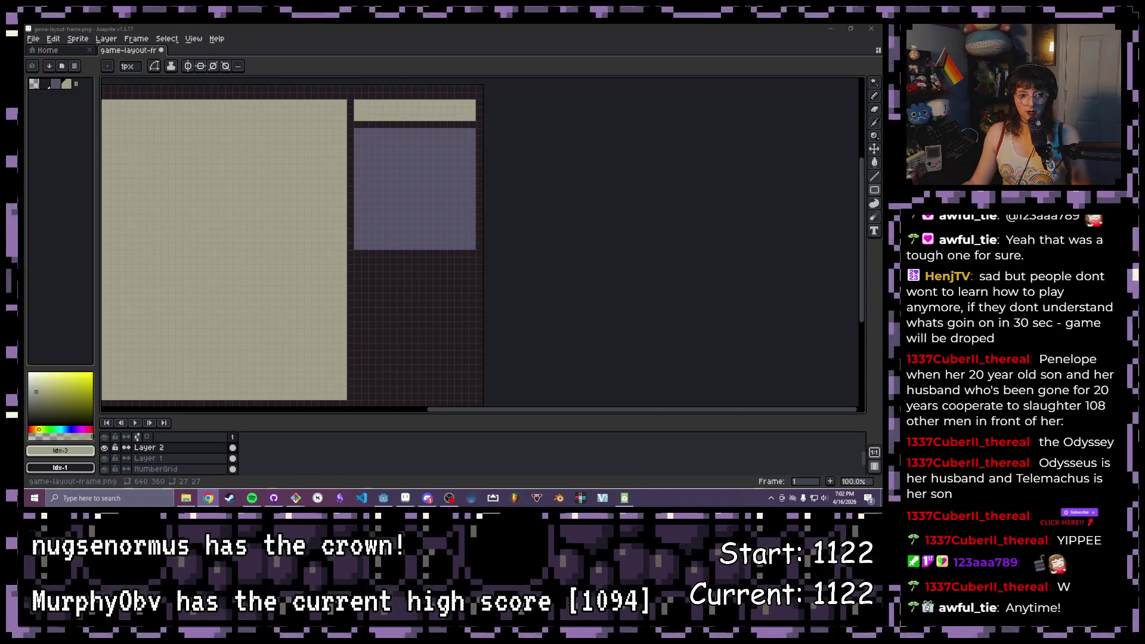
pyautogui.scroll(1, 372, 262)
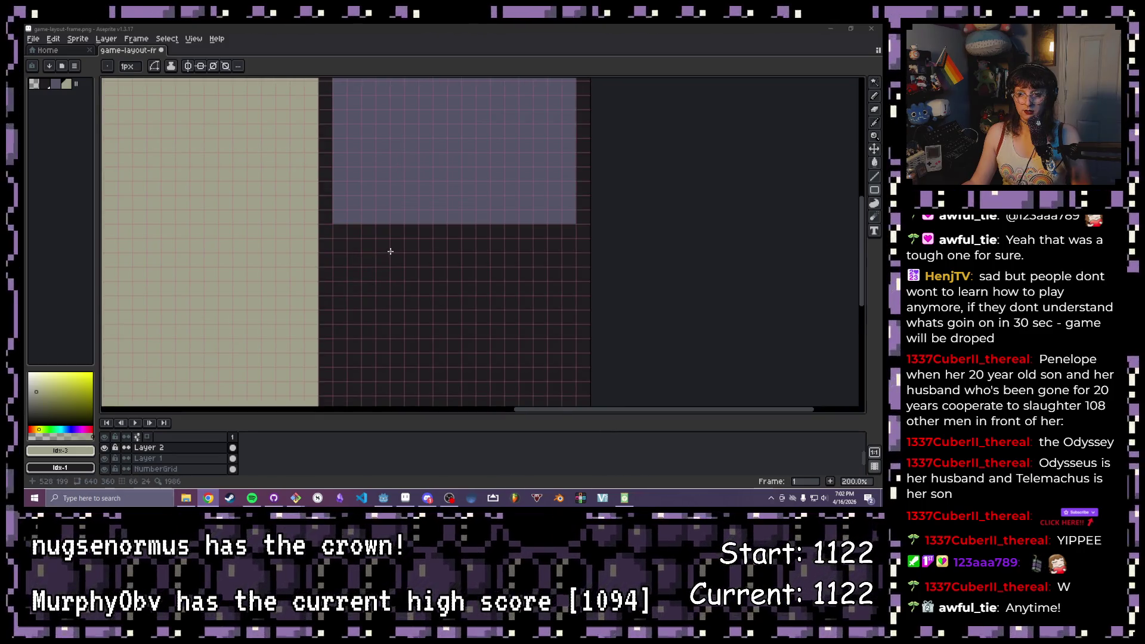
pyautogui.scroll(1, 322, 234)
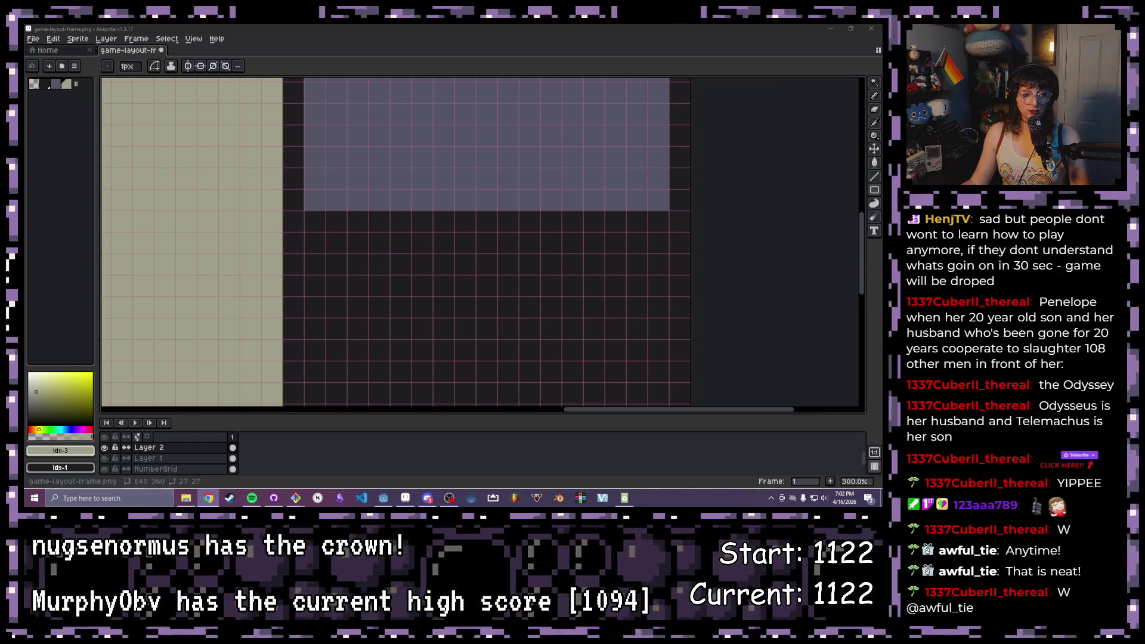
pyautogui.scroll(-4, 308, 230)
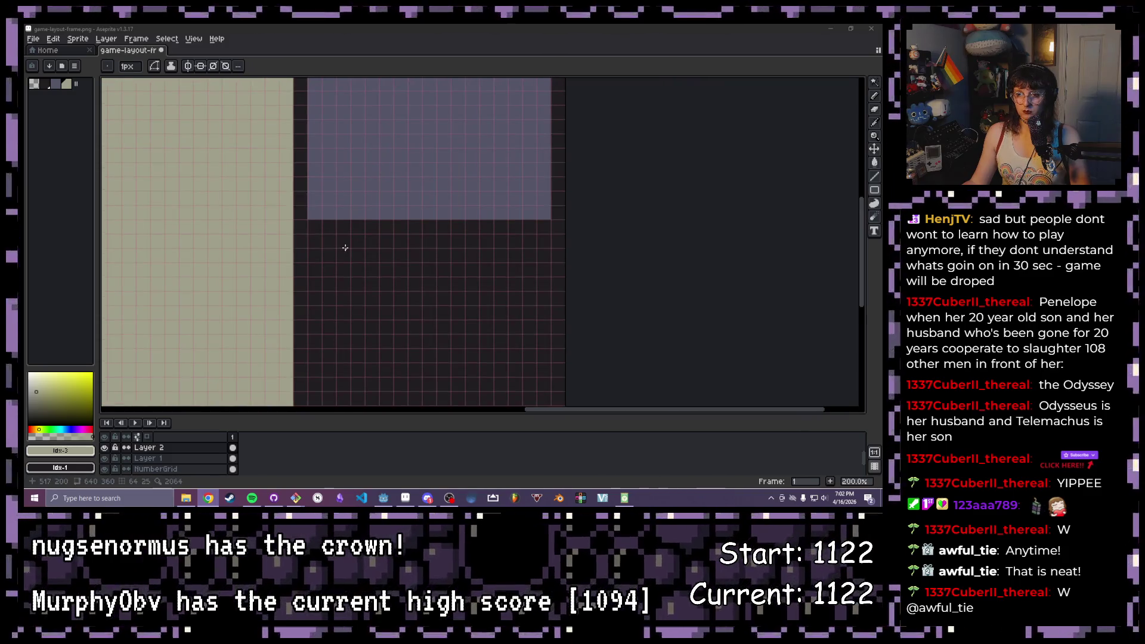
pyautogui.scroll(4, 593, 258)
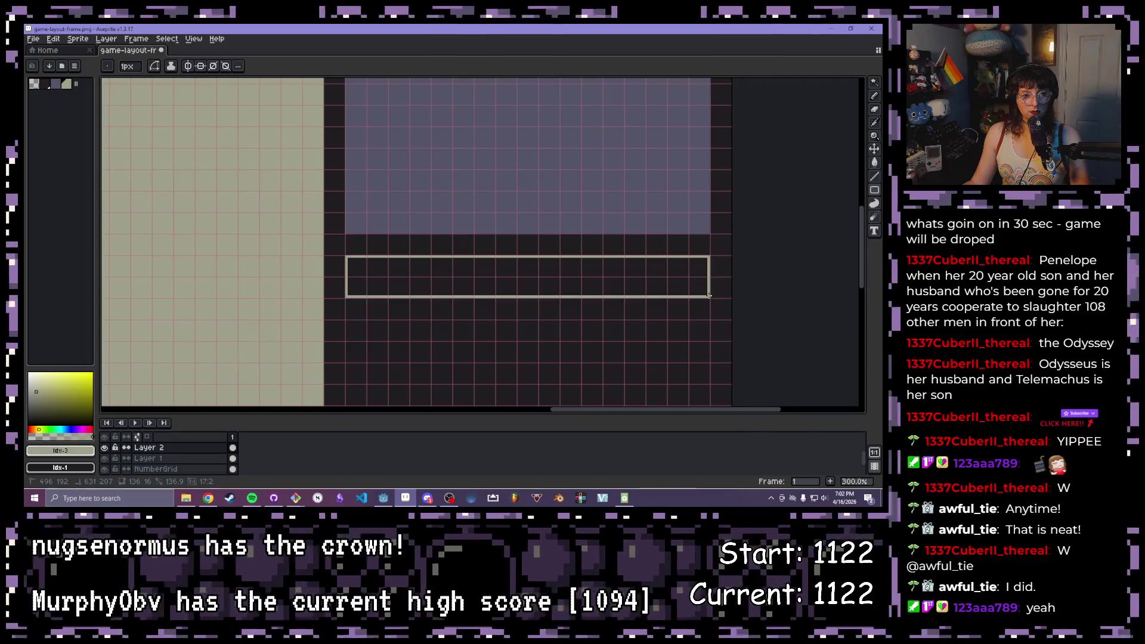
pyautogui.scroll(-1, 592, 258)
pyautogui.scroll(-1, 406, 159)
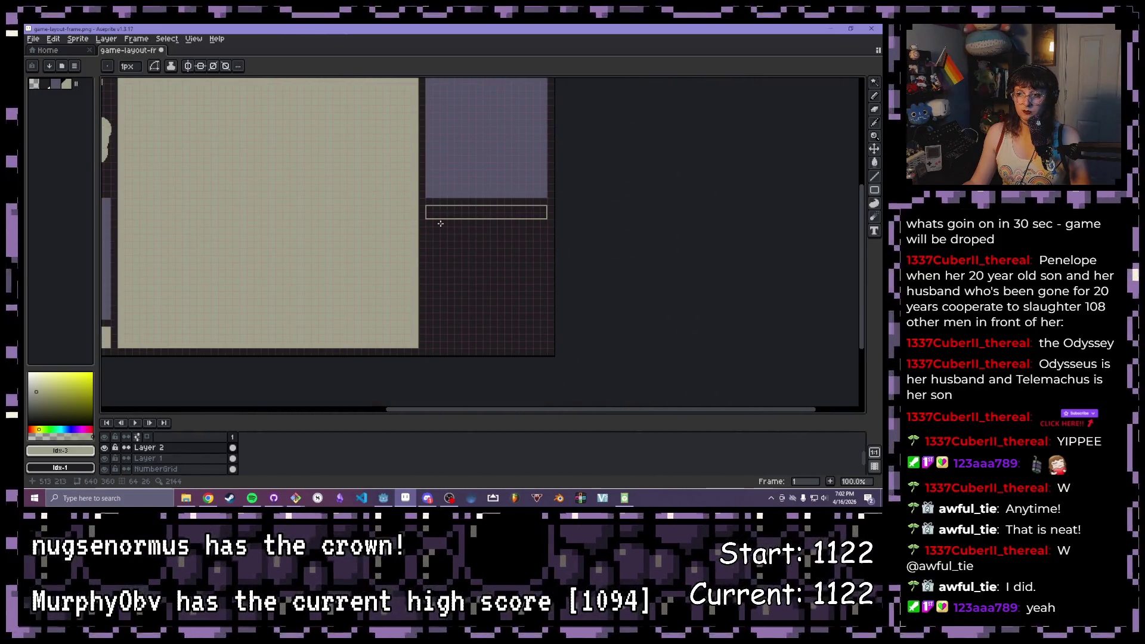
pyautogui.scroll(1, 440, 223)
pyautogui.moveTo(409, 212)
pyautogui.mouseDown()
pyautogui.moveTo(620, 256)
pyautogui.moveTo(651, 242)
pyautogui.mouseUp()
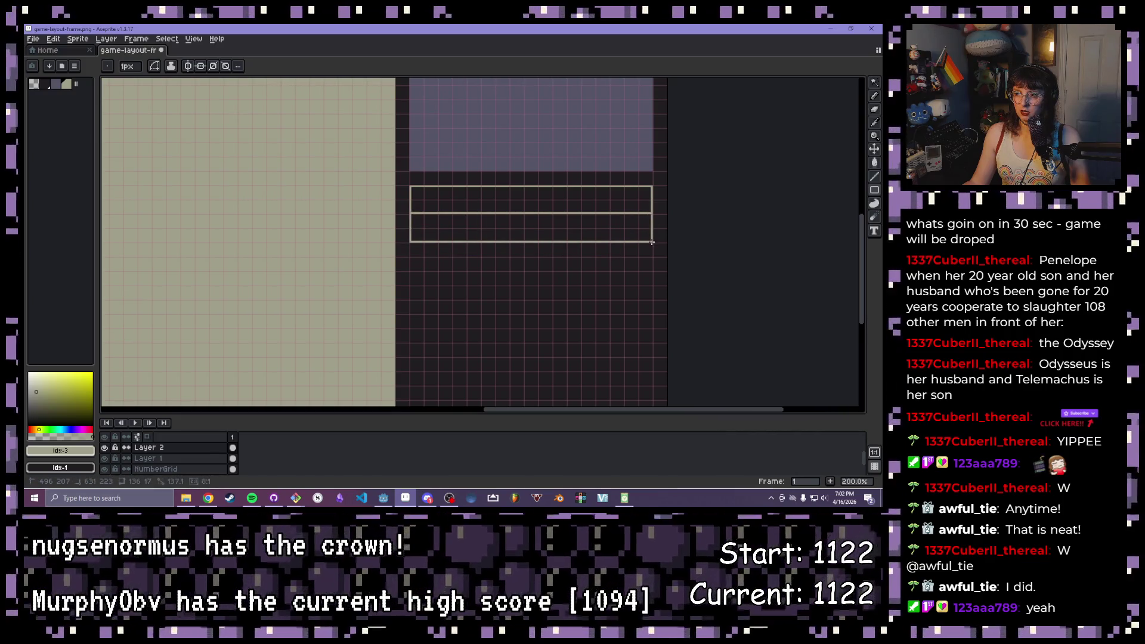
pyautogui.scroll(1, 495, 213)
pyautogui.press('e')
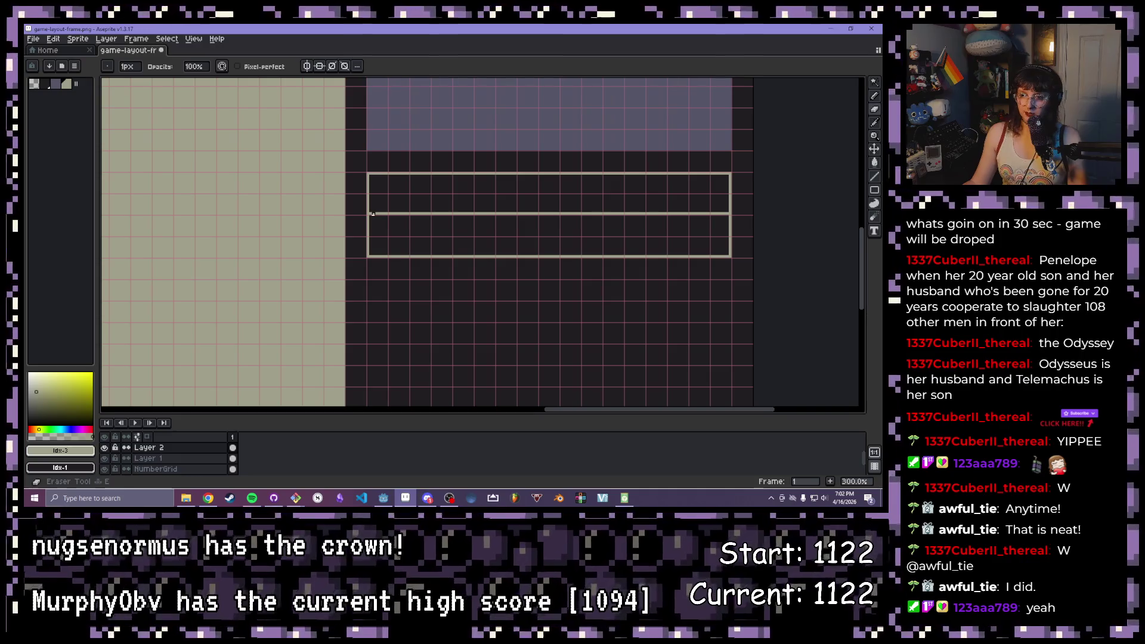
pyautogui.moveTo(370, 213); pyautogui.dragTo(728, 213)
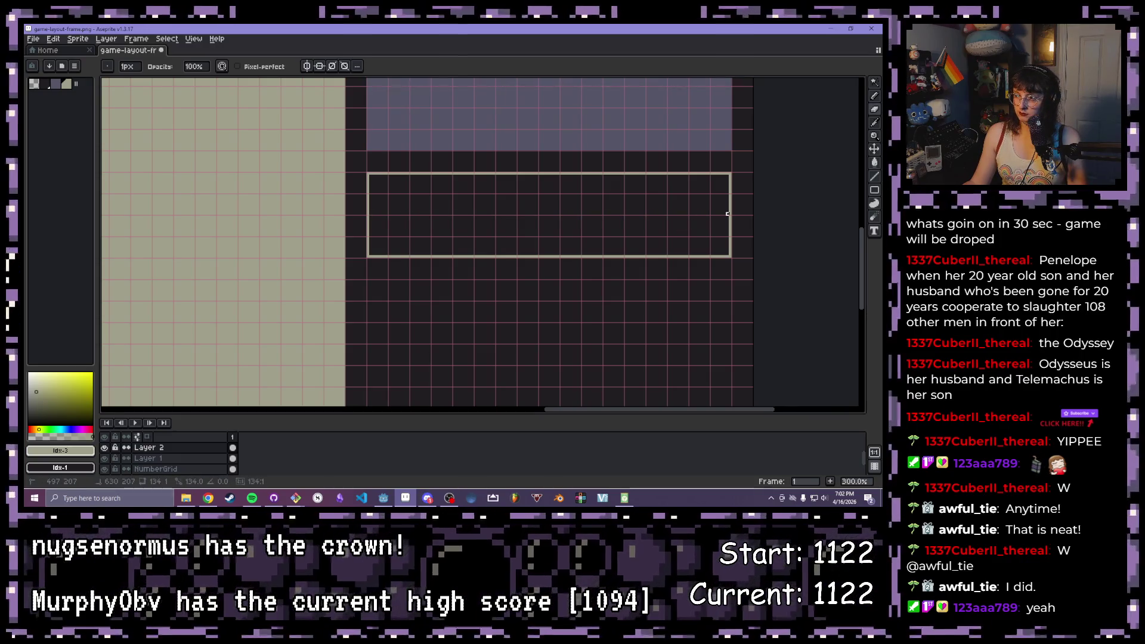
pyautogui.scroll(-2, 674, 208)
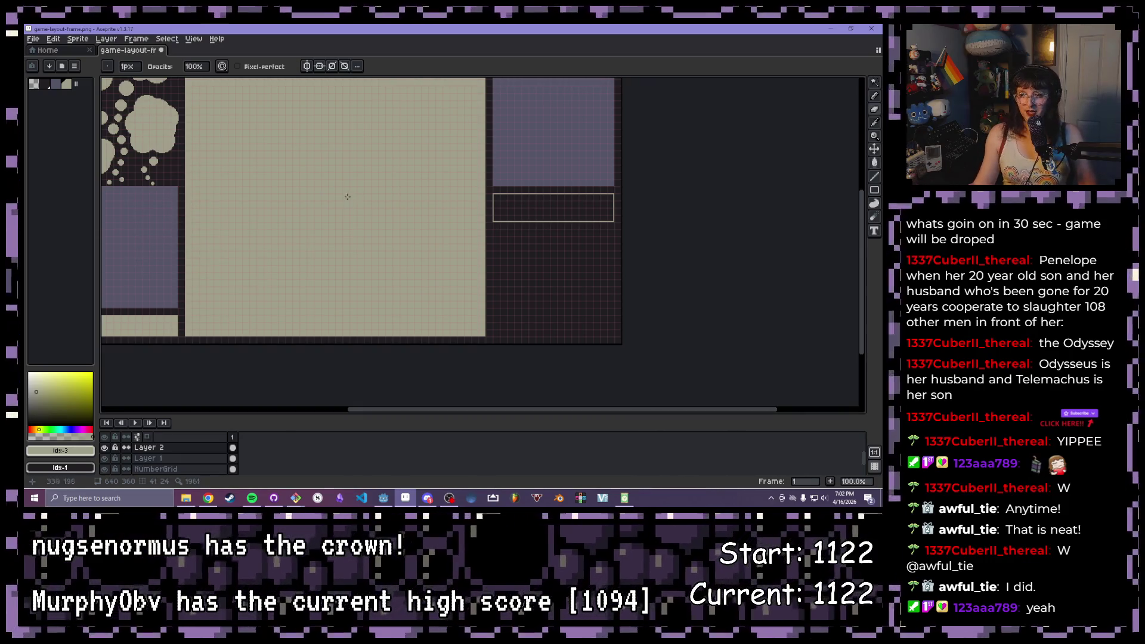
pyautogui.moveTo(449, 141); pyautogui.dragTo(454, 146)
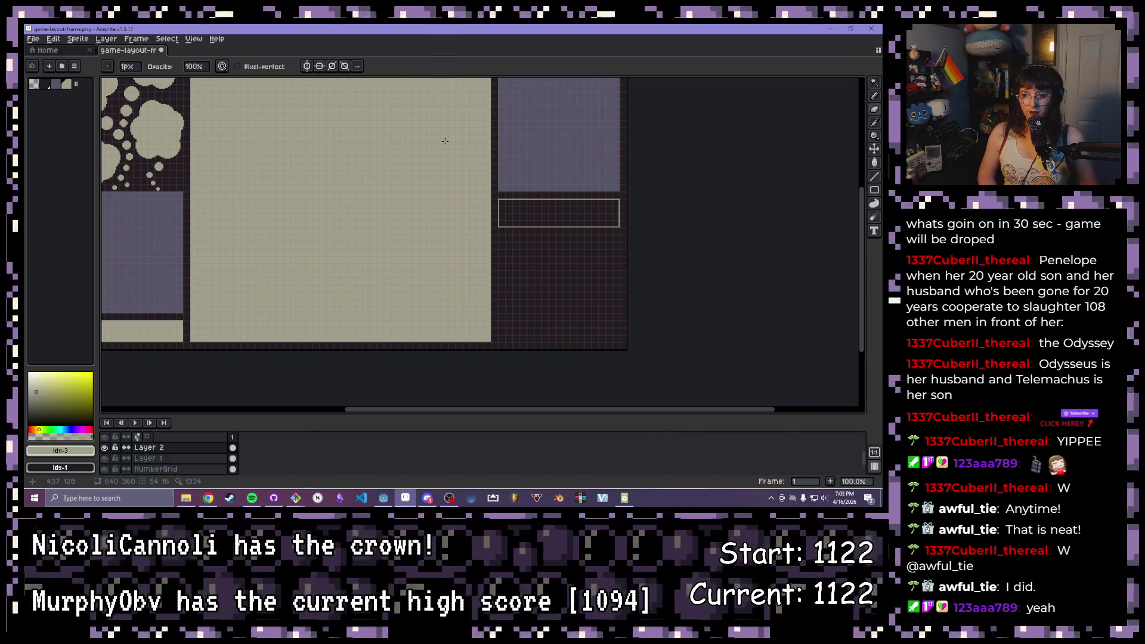
pyautogui.scroll(1, 524, 262)
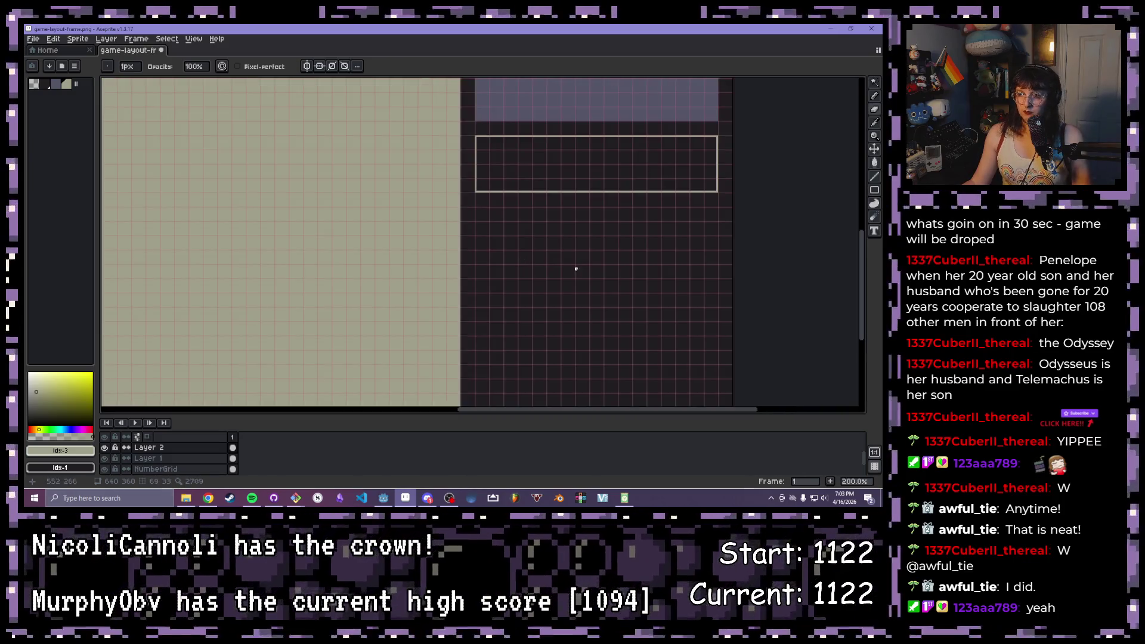
pyautogui.moveTo(575, 268); pyautogui.dragTo(518, 249)
pyautogui.scroll(-1, 519, 248)
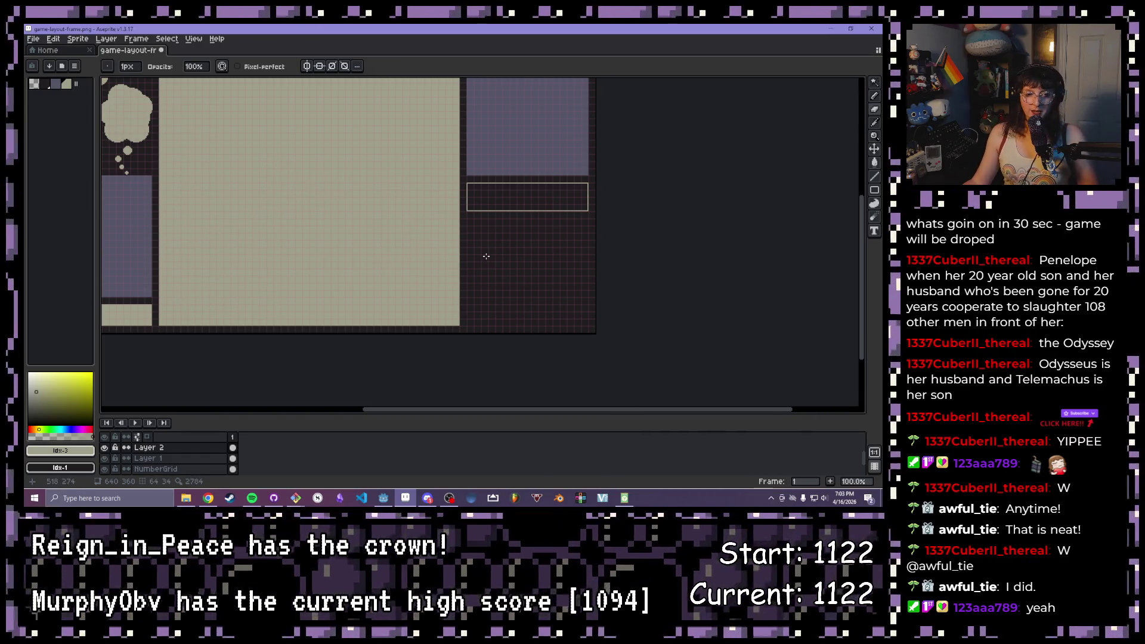
pyautogui.scroll(-1, 394, 249)
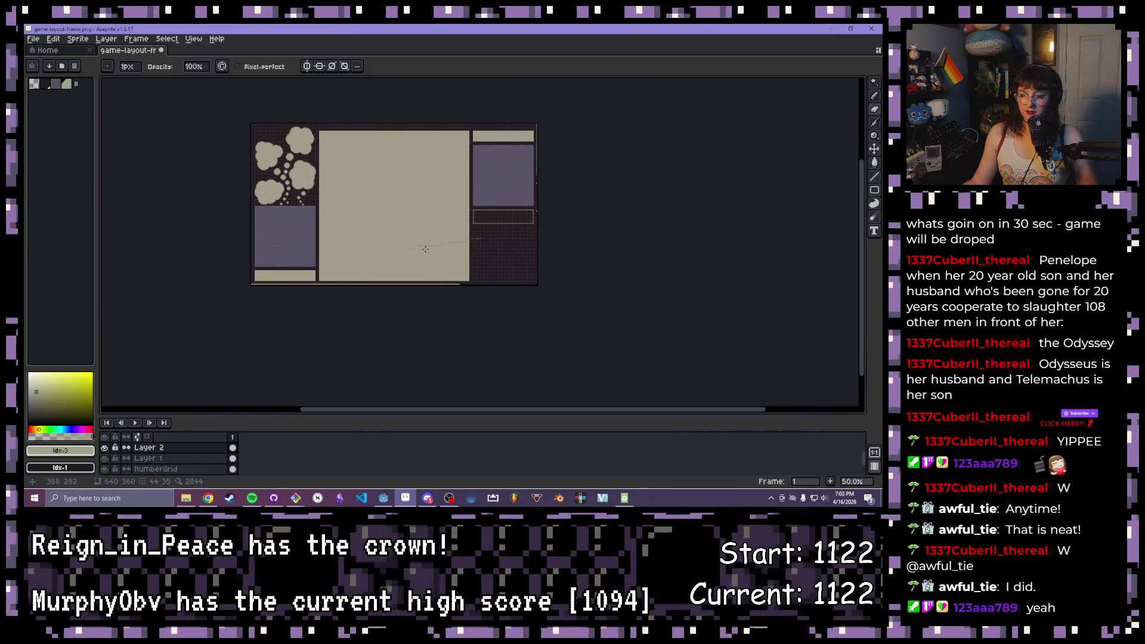
pyautogui.scroll(1, 425, 249)
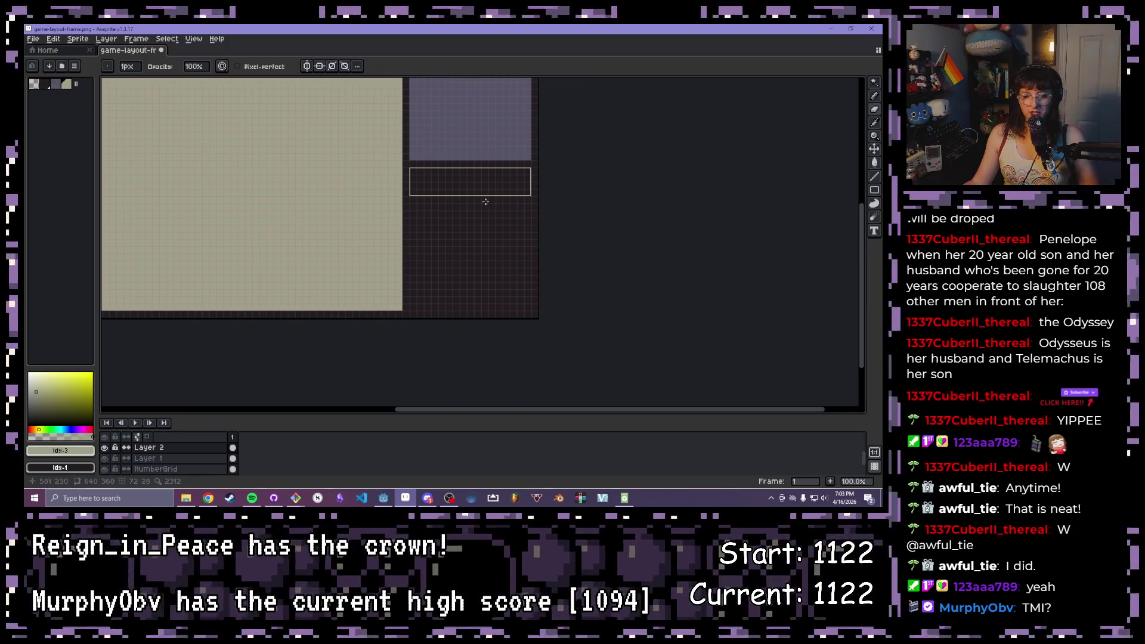
pyautogui.scroll(1, 410, 238)
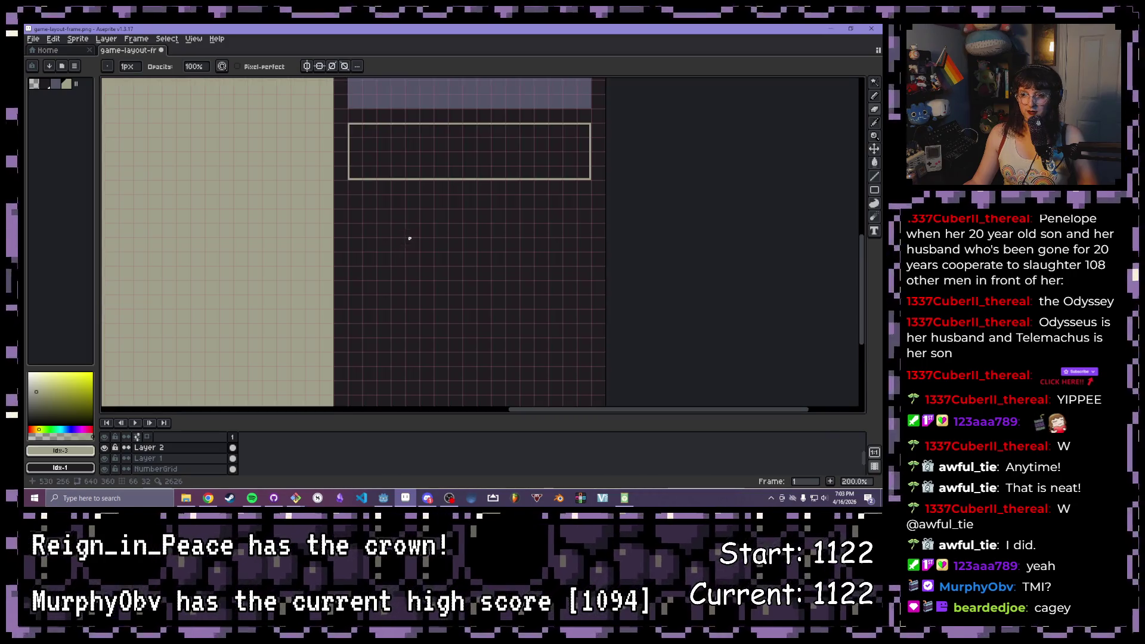
pyautogui.moveTo(482, 224); pyautogui.dragTo(440, 198)
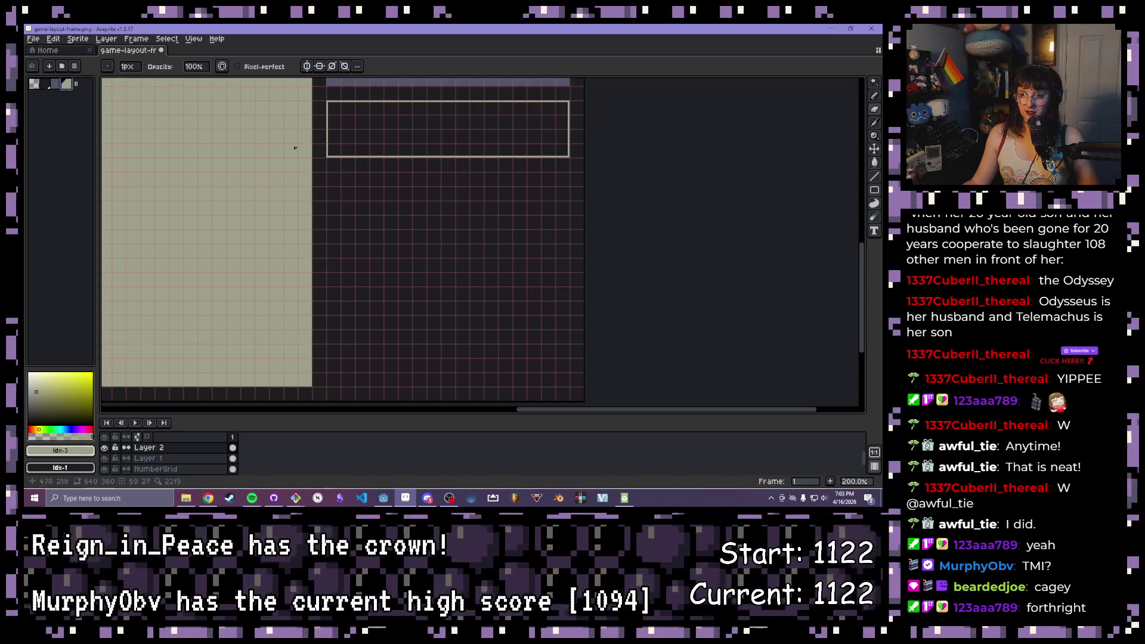
pyautogui.click(55, 84)
# Draw a larger rectangle outline beneath the existing outlined box on the right
pyautogui.scroll(1, 332, 170)
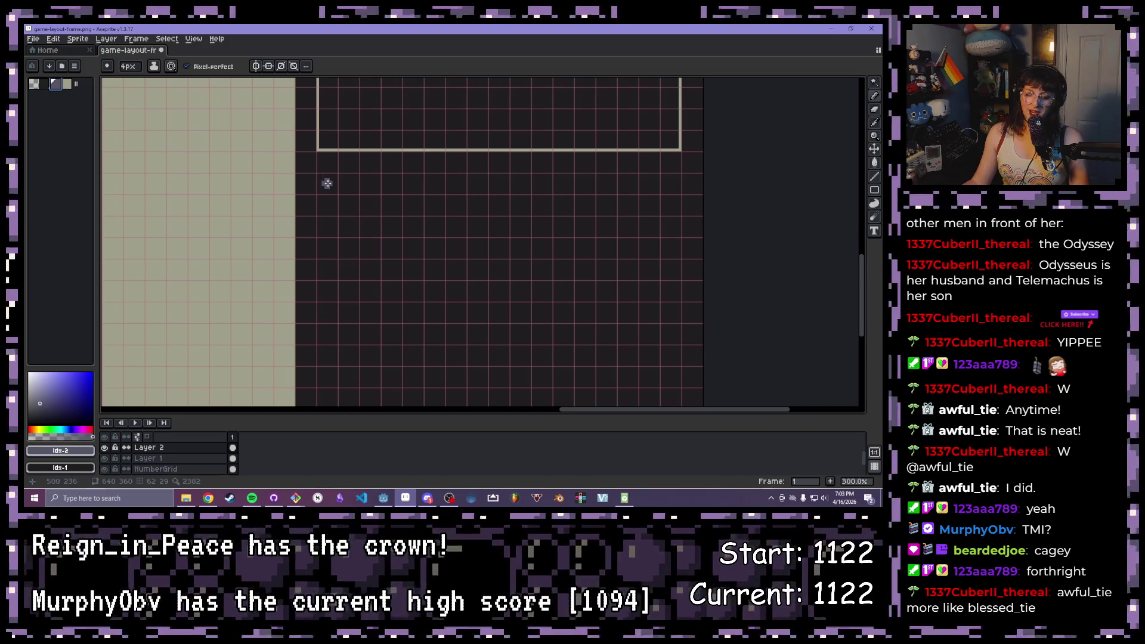
pyautogui.press('u')
pyautogui.moveTo(318, 175)
pyautogui.mouseDown()
pyautogui.moveTo(429, 271)
pyautogui.moveTo(511, 406)
pyautogui.moveTo(599, 393)
pyautogui.moveTo(597, 370)
pyautogui.mouseUp()
pyautogui.scroll(-1, 429, 271)
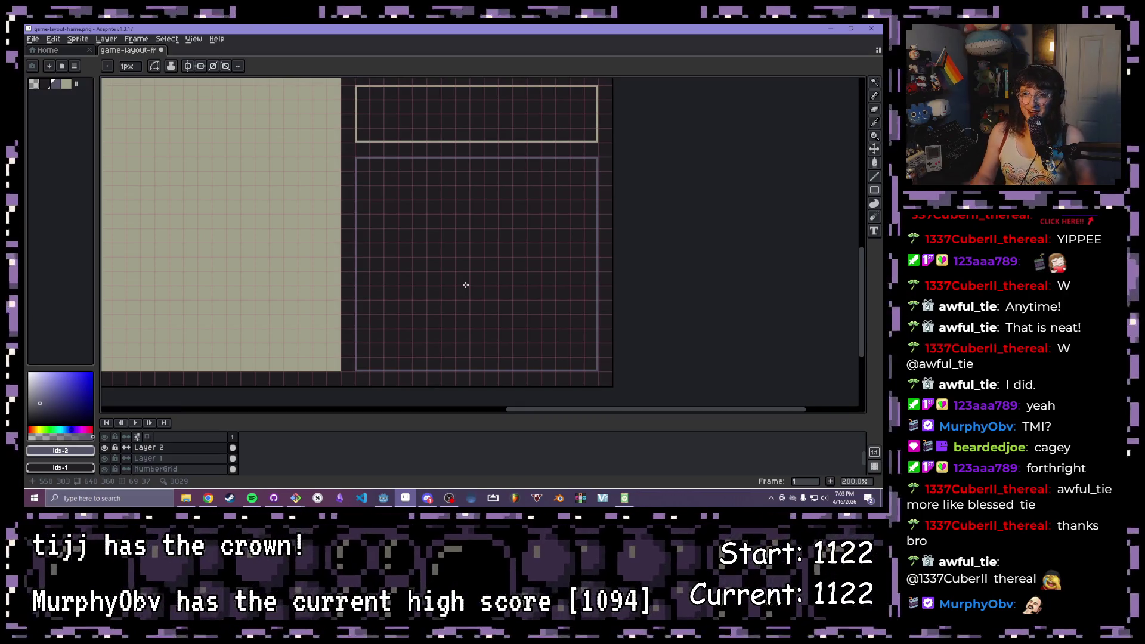
pyautogui.scroll(-2, 399, 207)
pyautogui.scroll(1, 376, 235)
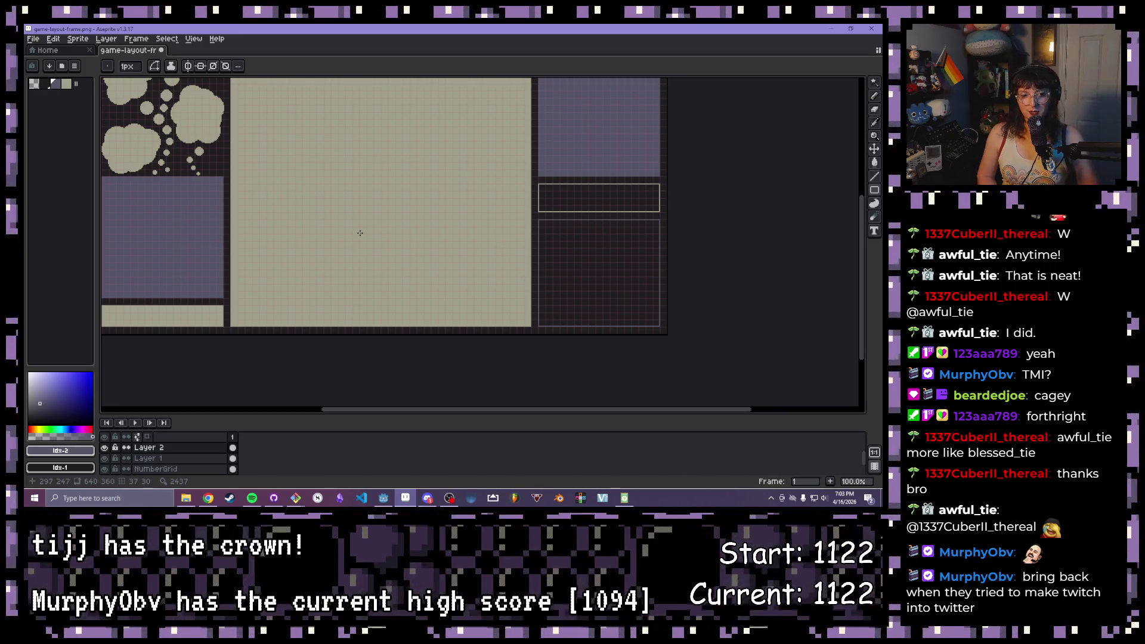
pyautogui.scroll(1, 337, 133)
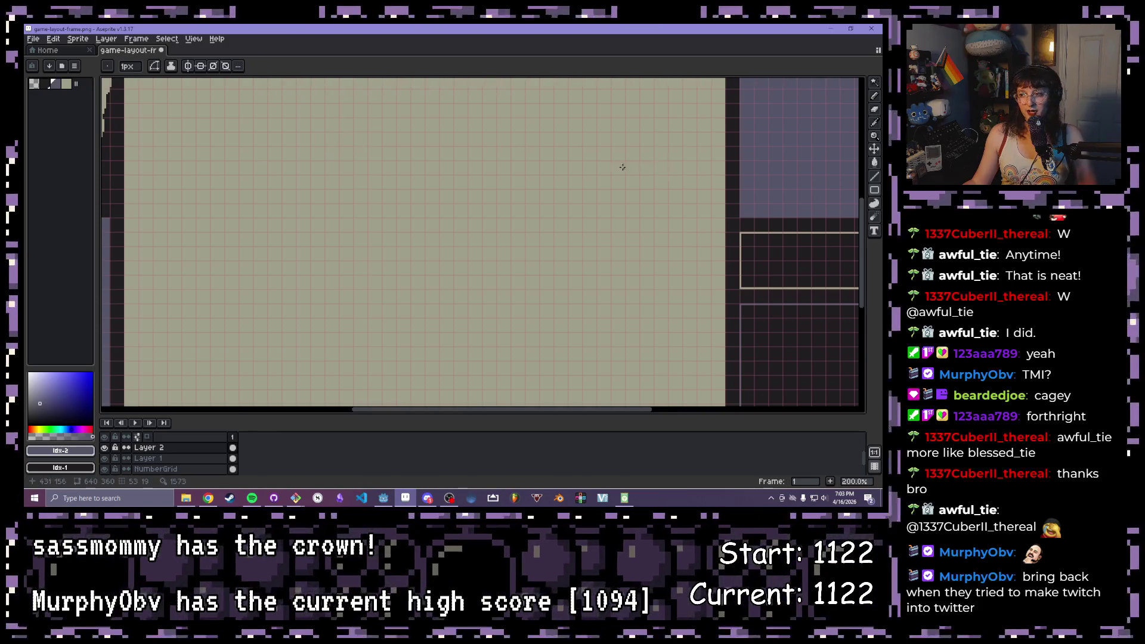
pyautogui.scroll(-1, 621, 167)
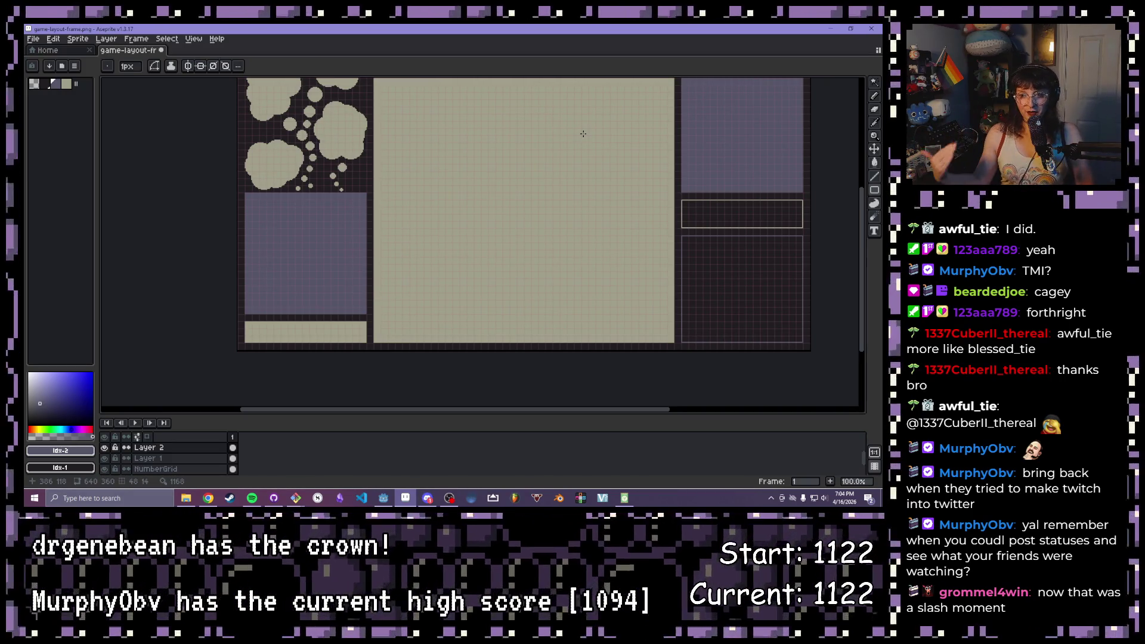
pyautogui.scroll(5, 456, 207)
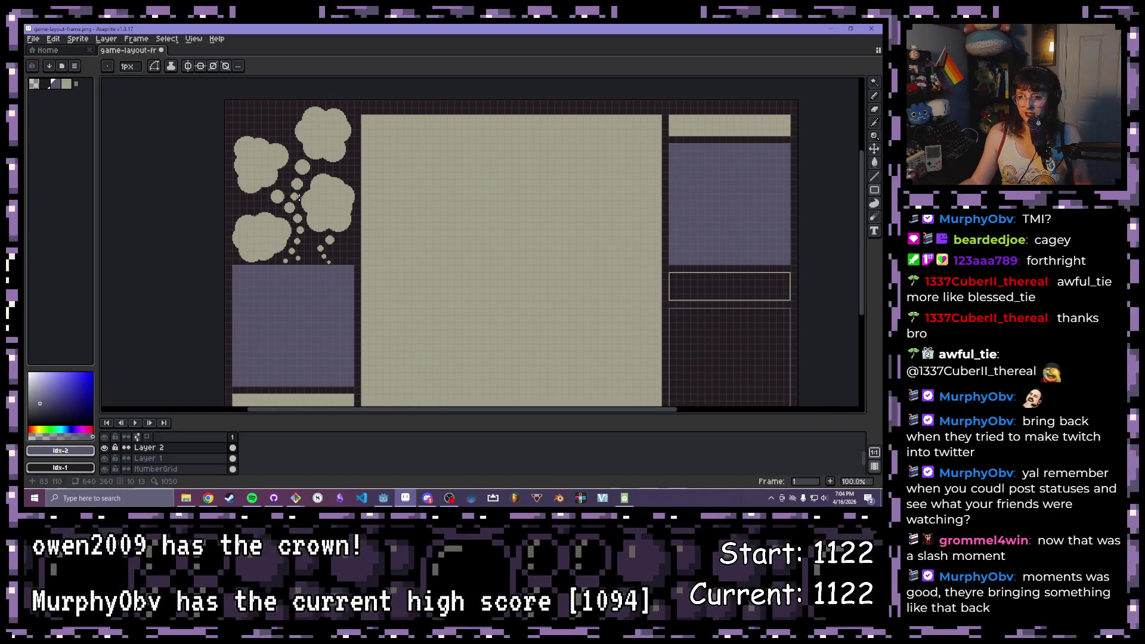
pyautogui.scroll(-2, 746, 183)
pyautogui.scroll(2, 719, 224)
pyautogui.moveTo(603, 186)
pyautogui.mouseDown()
pyautogui.moveTo(583, 240)
pyautogui.moveTo(606, 229)
pyautogui.mouseUp()
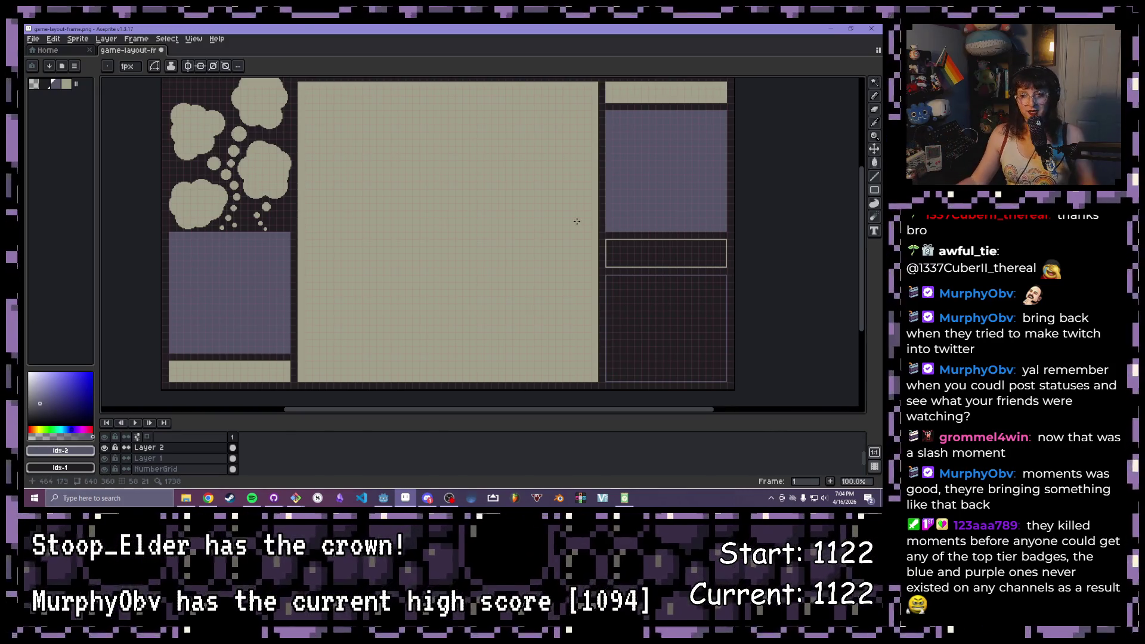
# Nudge the lower-left cloud slightly up and left
pyautogui.click(199, 207)
pyautogui.moveTo(202, 208); pyautogui.dragTo(201, 206)
pyautogui.scroll(2, 164, 217)
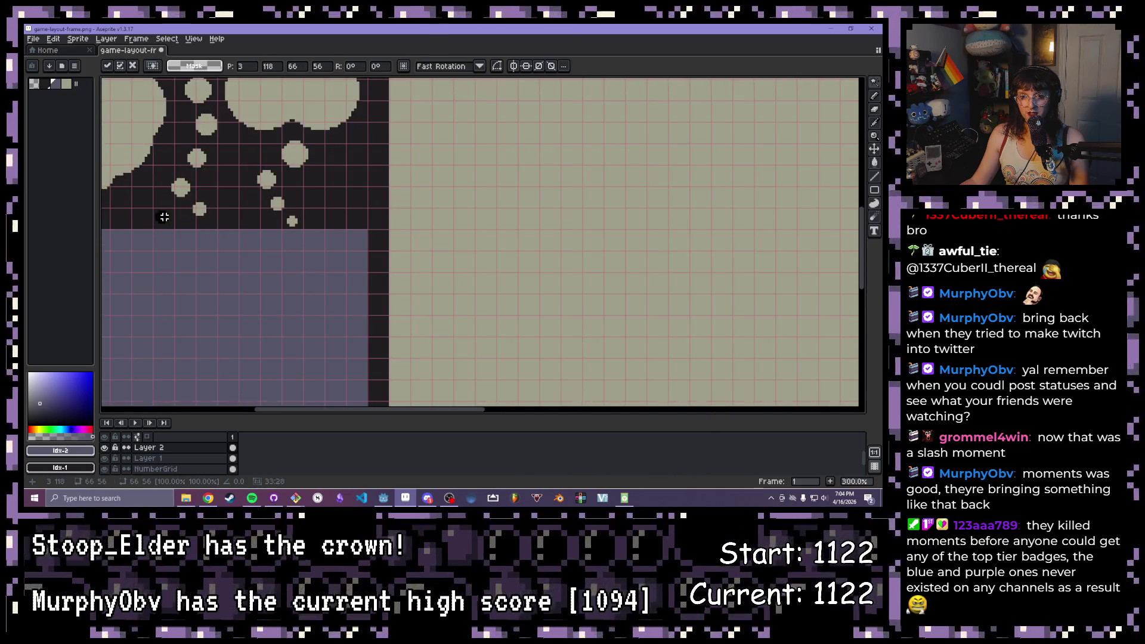
pyautogui.moveTo(150, 205)
pyautogui.mouseDown()
pyautogui.moveTo(177, 233)
pyautogui.moveTo(168, 221)
pyautogui.mouseUp()
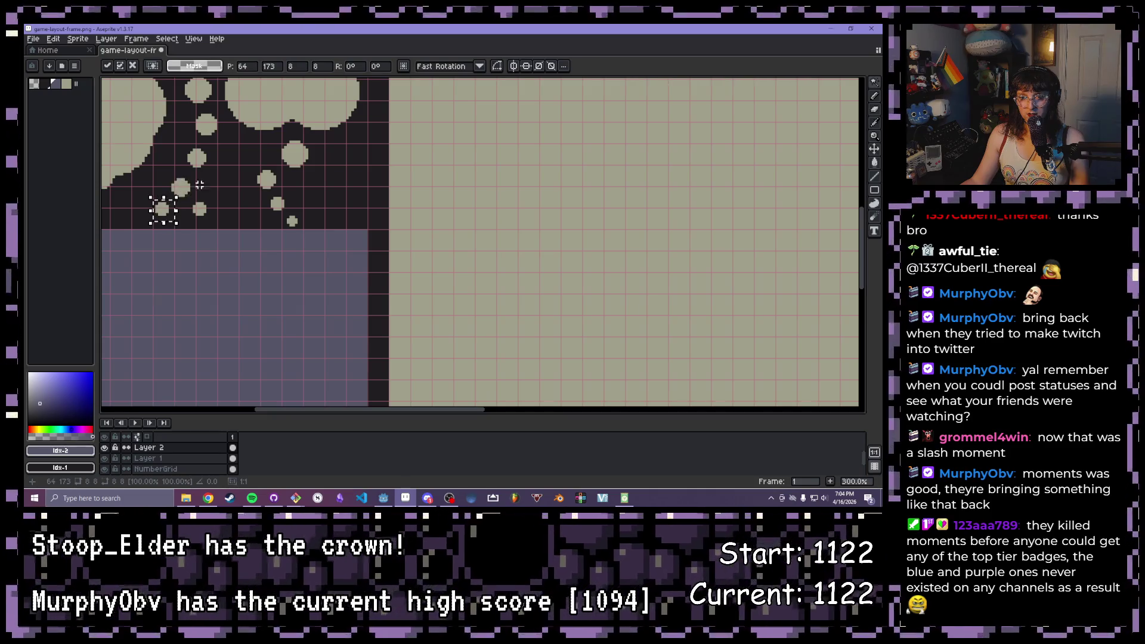
pyautogui.hotkey('ctrl', 'a')
pyautogui.scroll(-1, 248, 184)
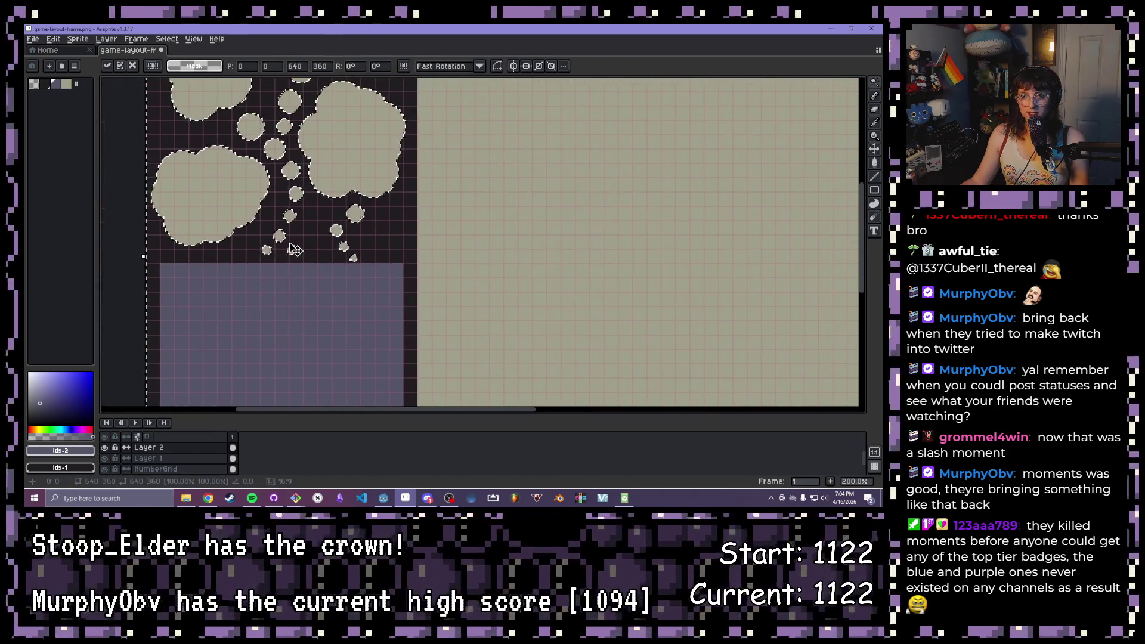
# Shift two trail bubbles a few pixels up, with slight left and right adjustments
pyautogui.press('w')
pyautogui.click(278, 236)
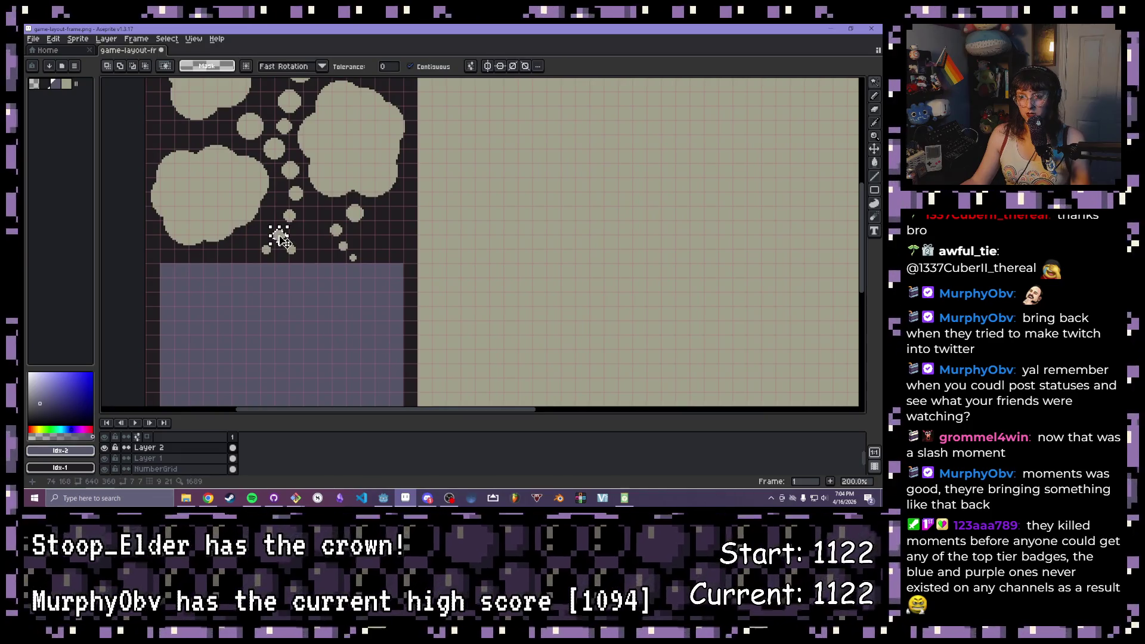
pyautogui.moveTo(278, 236); pyautogui.dragTo(279, 233)
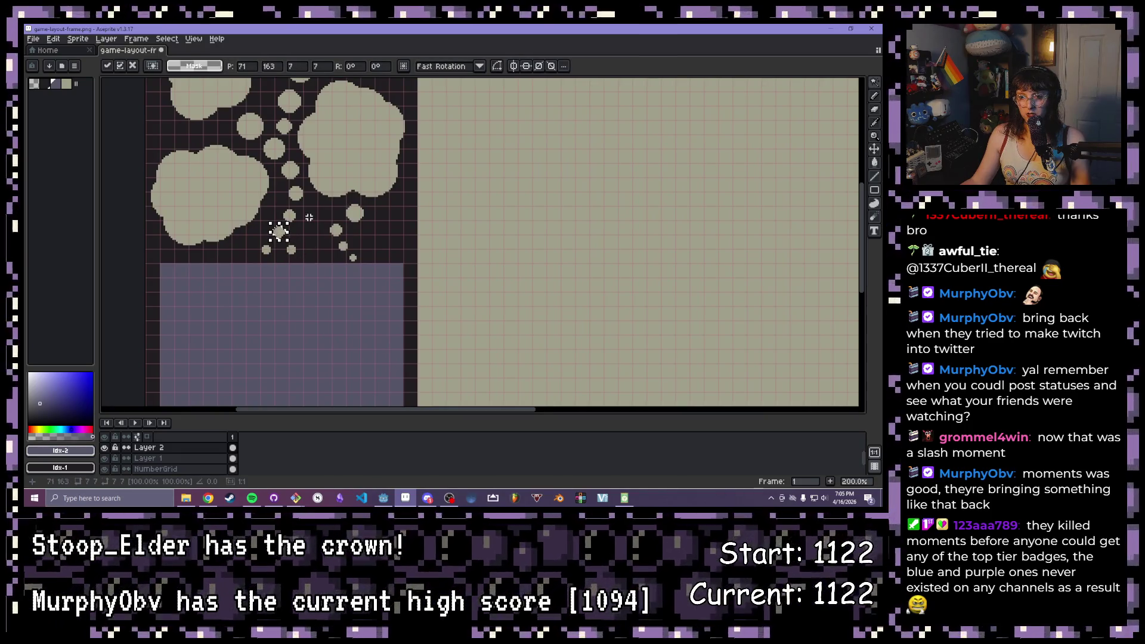
pyautogui.hotkey('ctrl', 'd')
pyautogui.scroll(1, 291, 249)
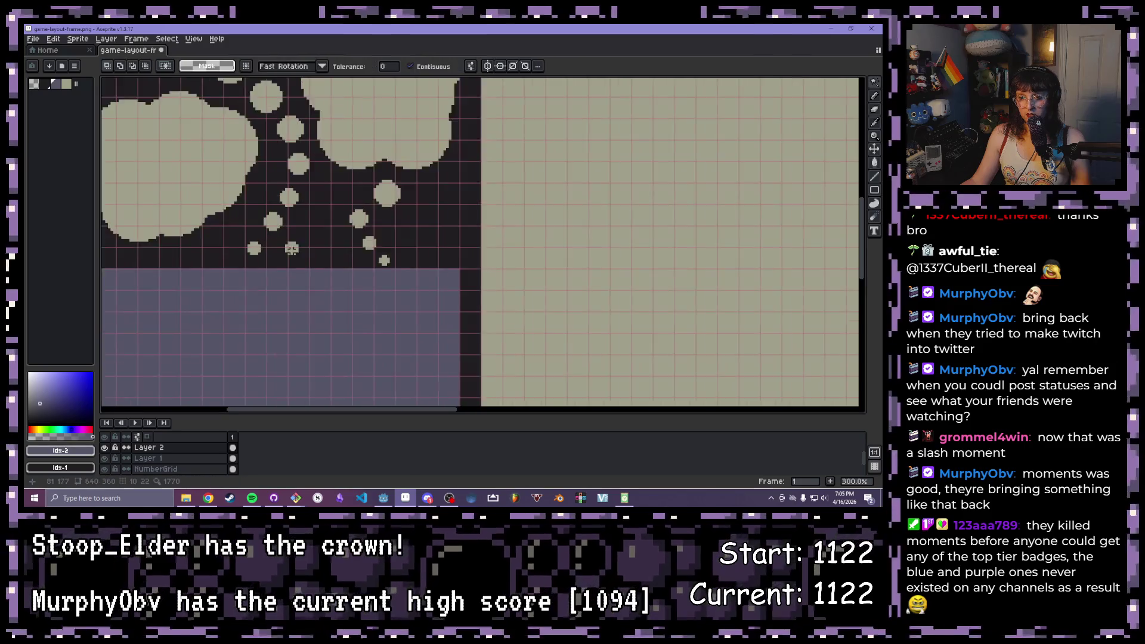
pyautogui.scroll(1, 292, 248)
pyautogui.click(299, 247)
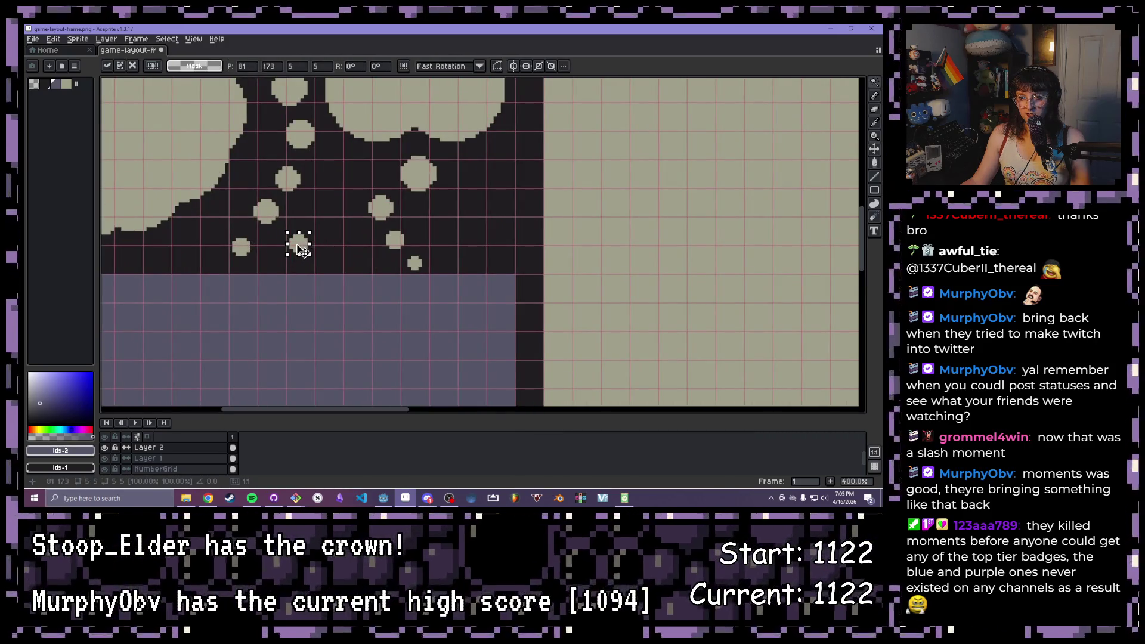
pyautogui.scroll(-2, 301, 249)
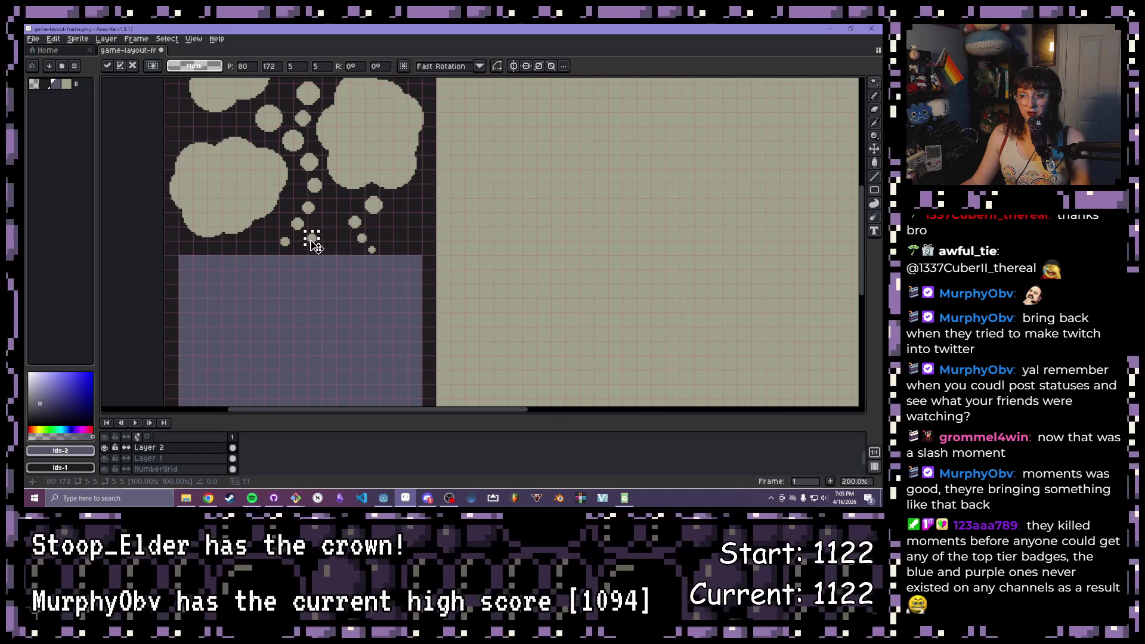
pyautogui.moveTo(316, 246); pyautogui.dragTo(314, 241)
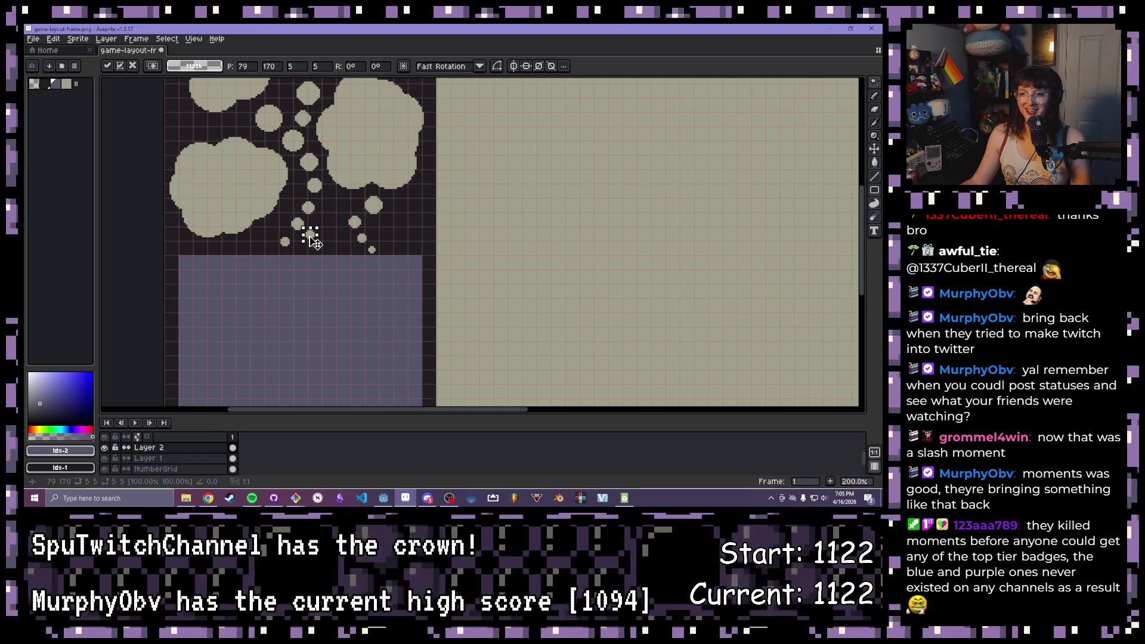
pyautogui.scroll(3, 310, 238)
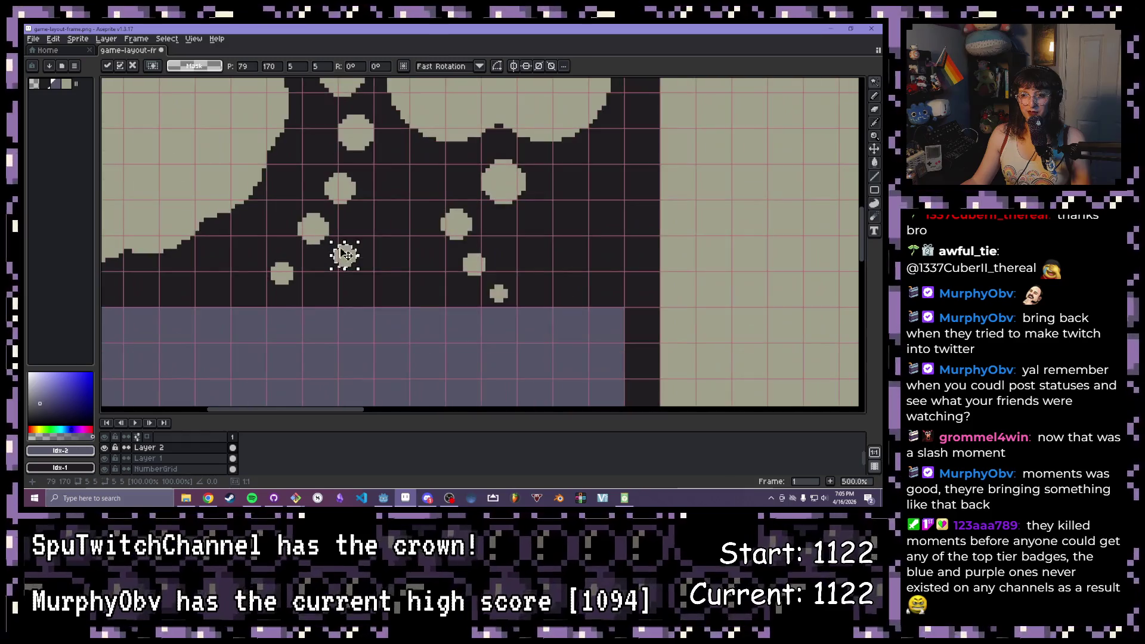
pyautogui.moveTo(345, 255); pyautogui.dragTo(352, 256)
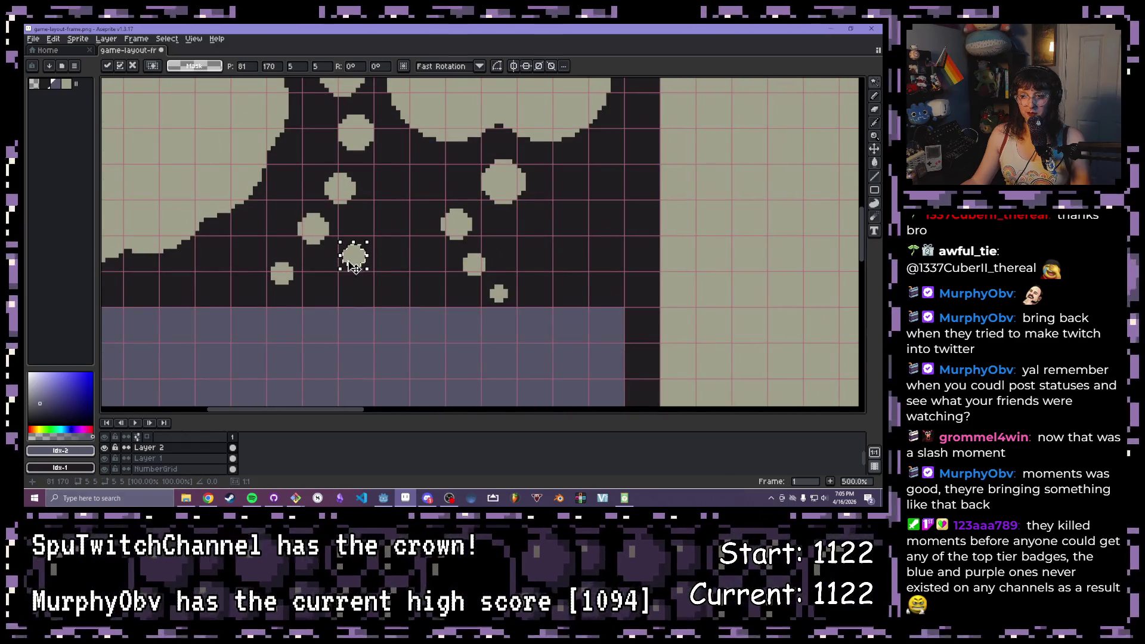
# Nudge the lowest small bubble up slightly
pyautogui.click(498, 294)
pyautogui.moveTo(498, 293); pyautogui.dragTo(498, 290)
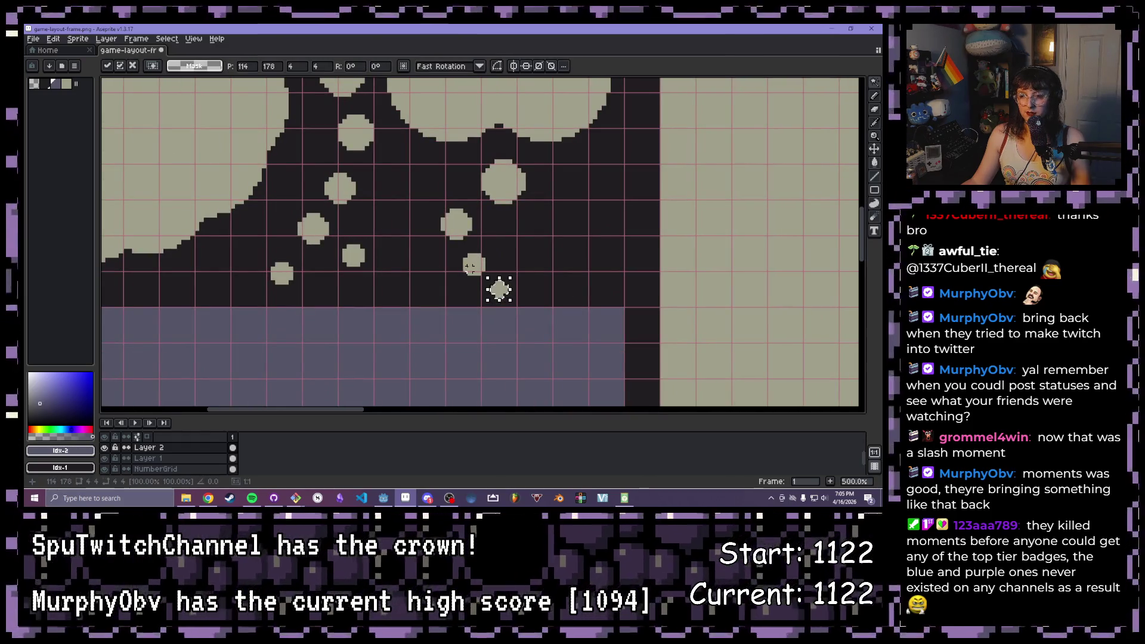
pyautogui.scroll(-1, 470, 266)
pyautogui.click(350, 201)
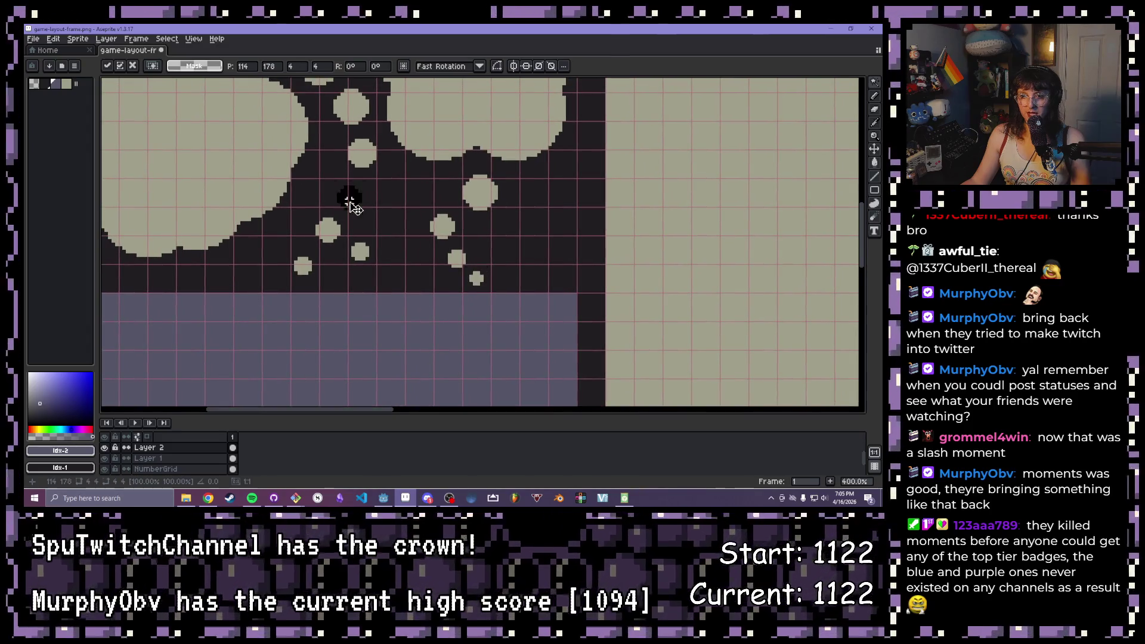
pyautogui.scroll(-1, 352, 205)
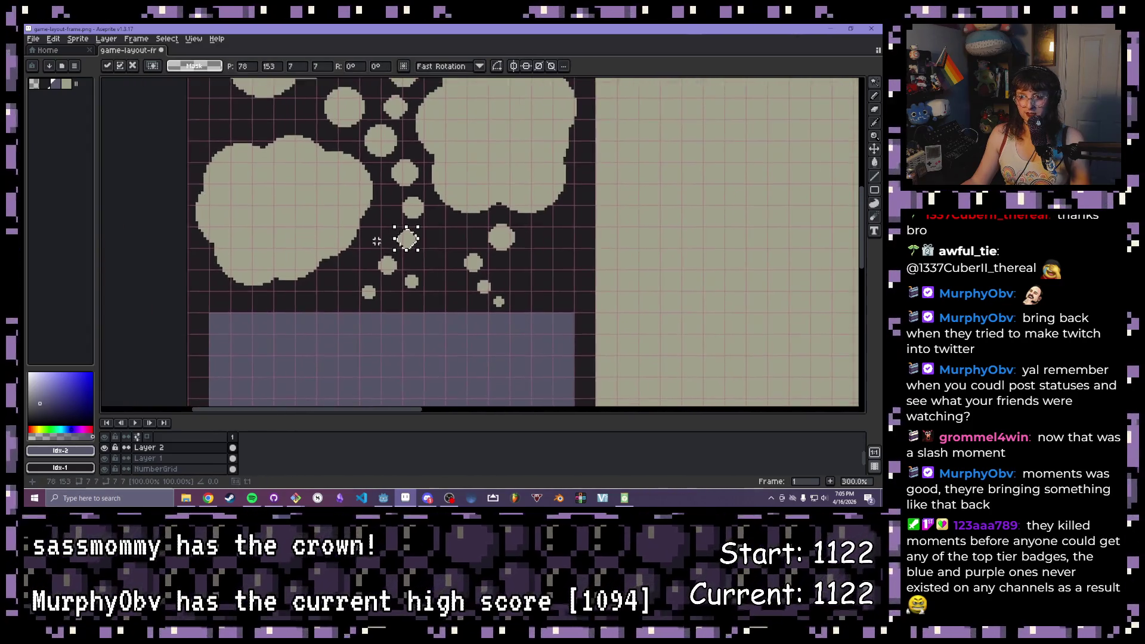
pyautogui.scroll(-2, 376, 241)
pyautogui.click(333, 180)
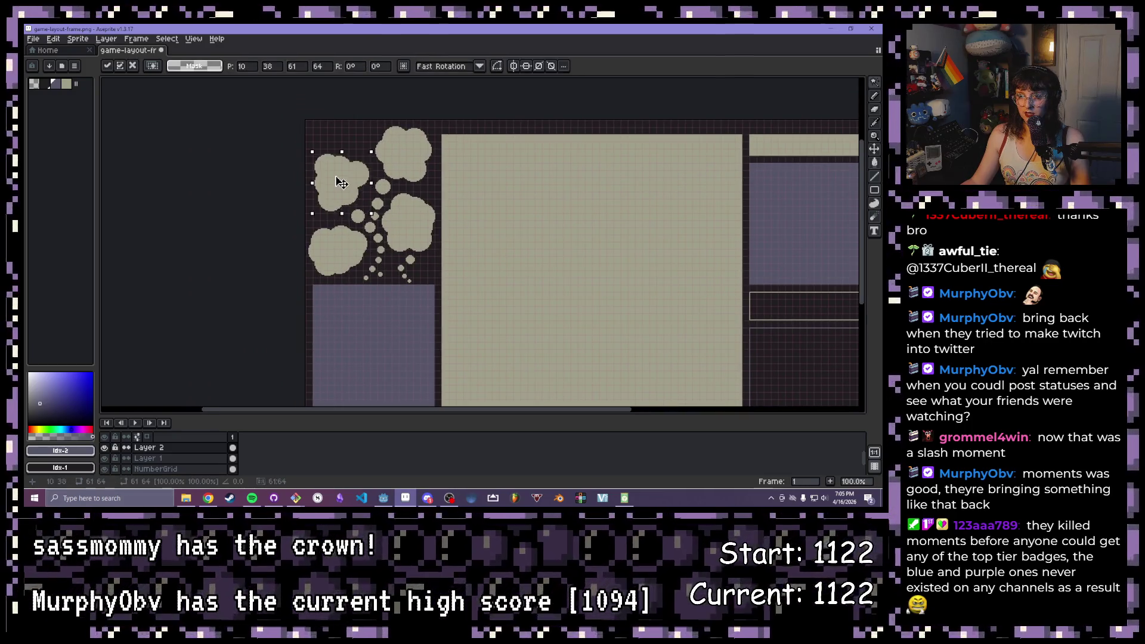
pyautogui.scroll(3, 358, 221)
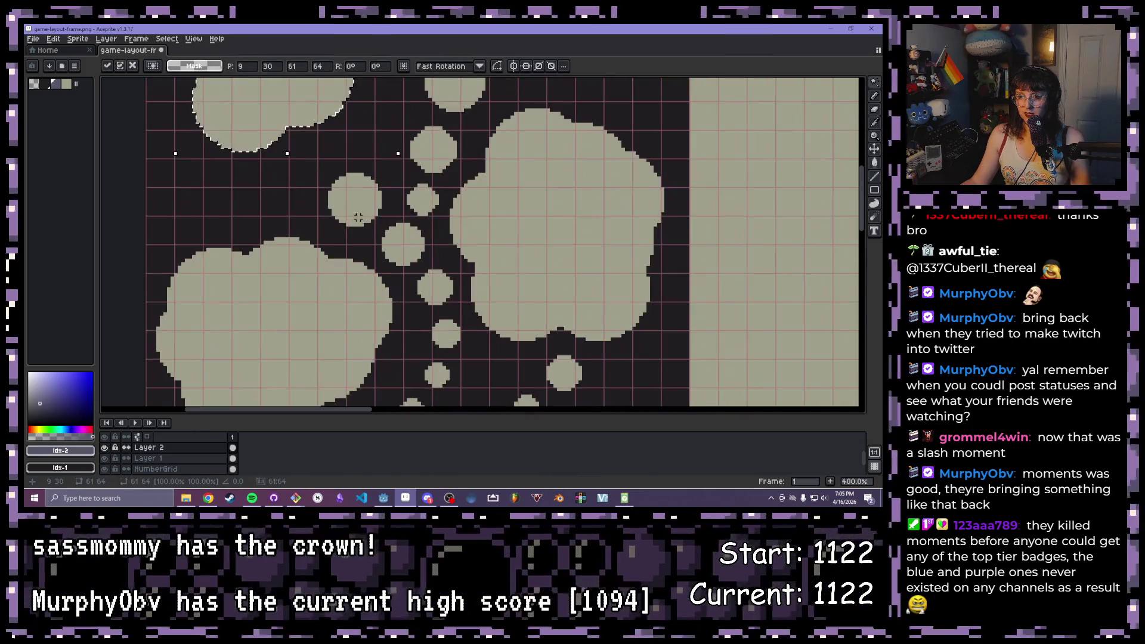
# Move three bubble circles up and to the left
pyautogui.click(355, 200)
pyautogui.moveTo(355, 201); pyautogui.dragTo(332, 167)
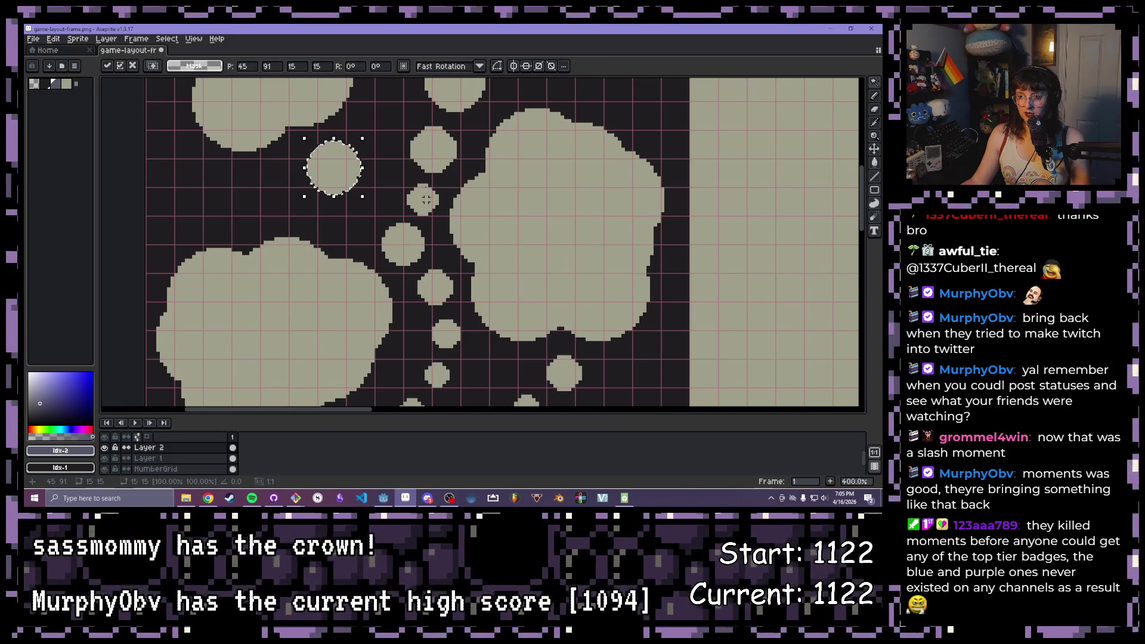
pyautogui.click(443, 154)
pyautogui.moveTo(443, 154); pyautogui.dragTo(420, 144)
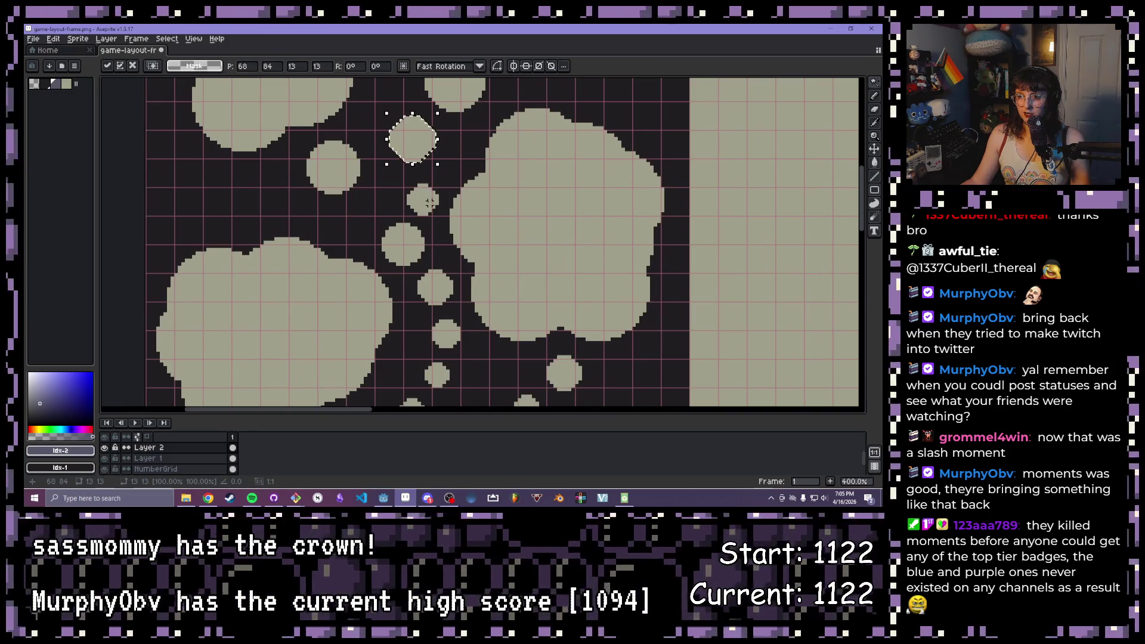
pyautogui.click(422, 199)
pyautogui.moveTo(422, 200)
pyautogui.mouseDown()
pyautogui.moveTo(388, 184)
pyautogui.moveTo(402, 203)
pyautogui.mouseUp()
# Move one bubble left and another small bubble down, then drop them
pyautogui.scroll(-2, 506, 226)
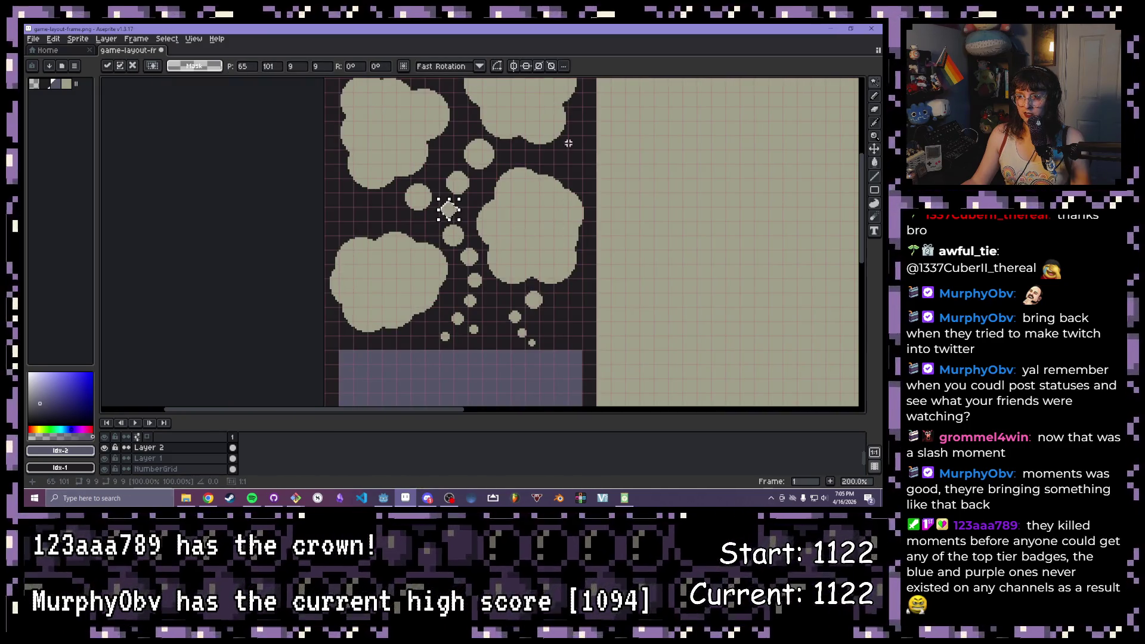
pyautogui.click(454, 235)
pyautogui.moveTo(455, 235); pyautogui.dragTo(343, 208)
pyautogui.click(447, 209)
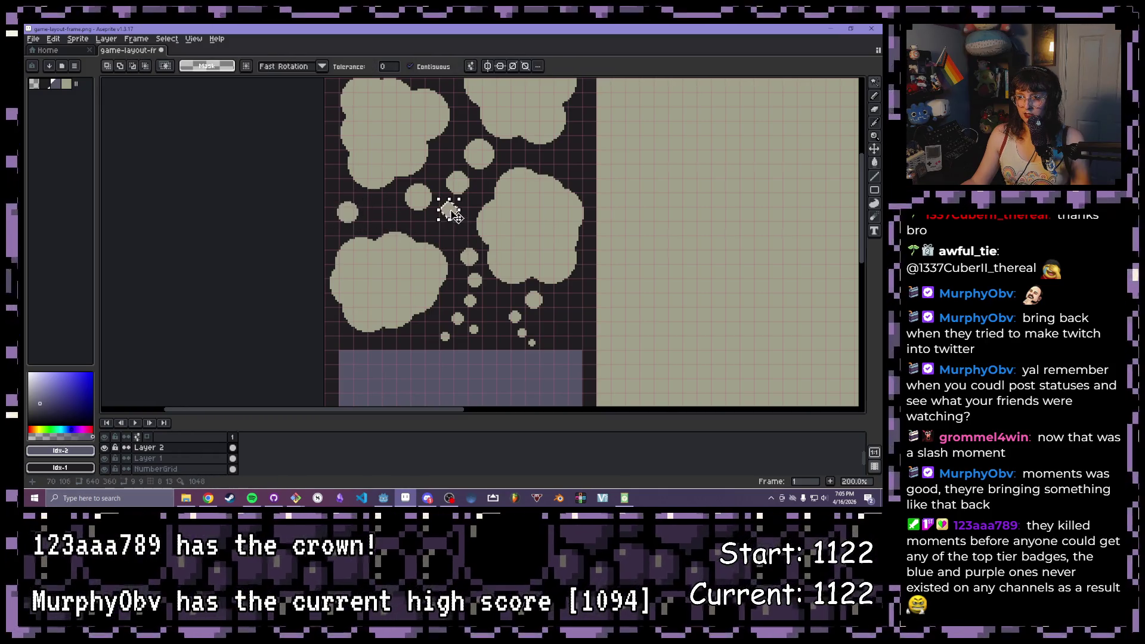
pyautogui.moveTo(447, 209); pyautogui.dragTo(453, 237)
pyautogui.click(337, 216)
# Move the small left bubble far over to the right
pyautogui.click(346, 212)
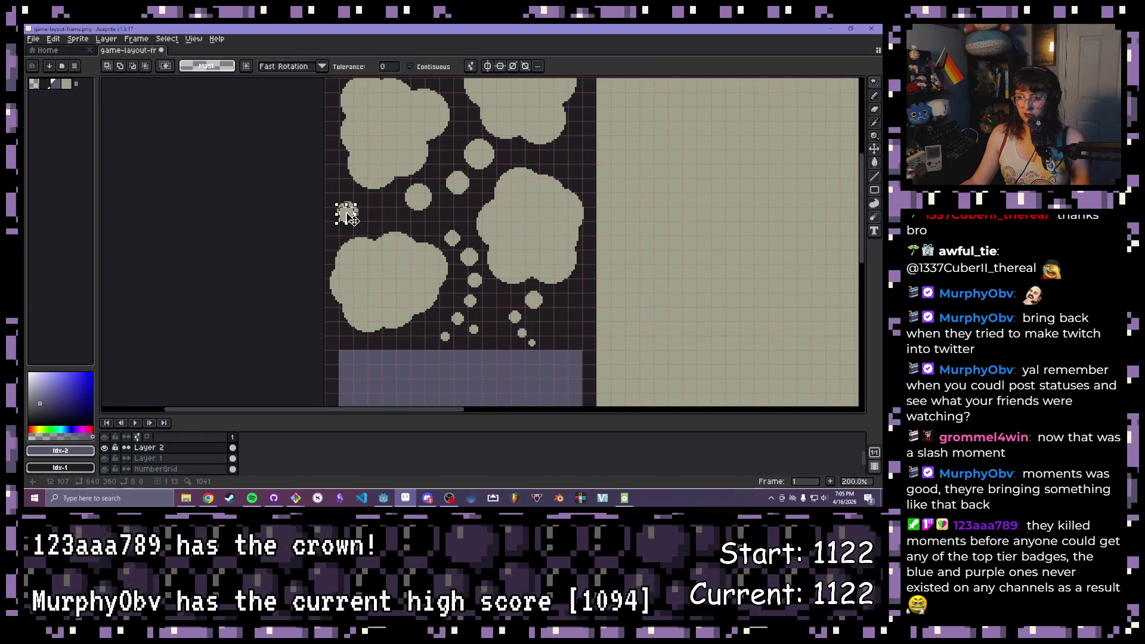
pyautogui.click(349, 214)
pyautogui.scroll(4, 347, 213)
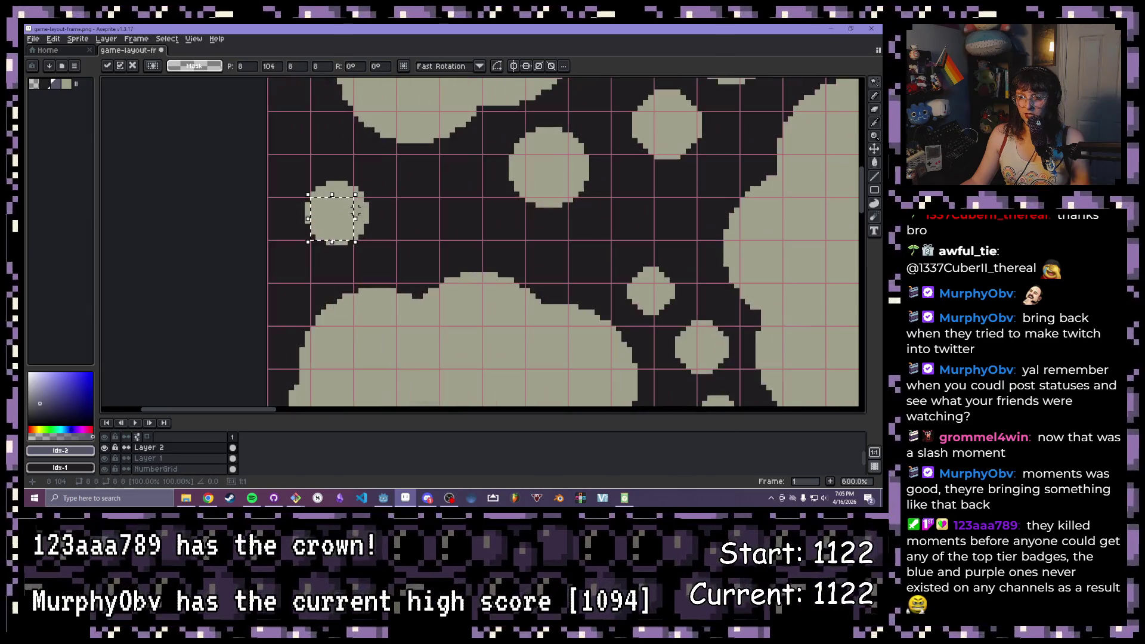
pyautogui.click(338, 216)
pyautogui.moveTo(339, 218); pyautogui.dragTo(632, 218)
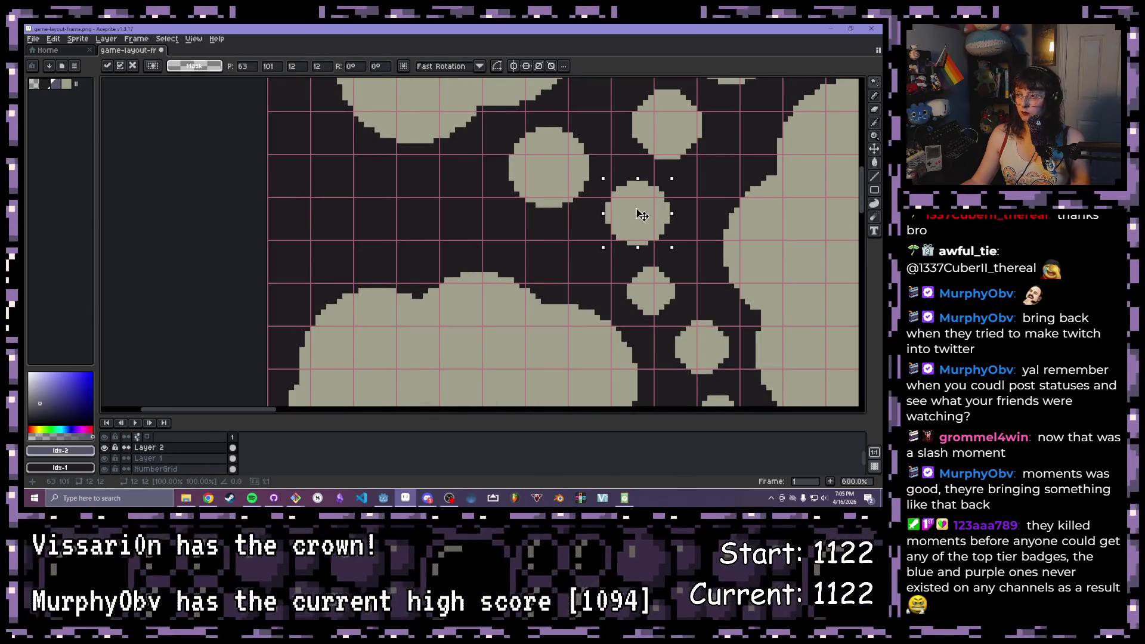
pyautogui.scroll(-6, 596, 238)
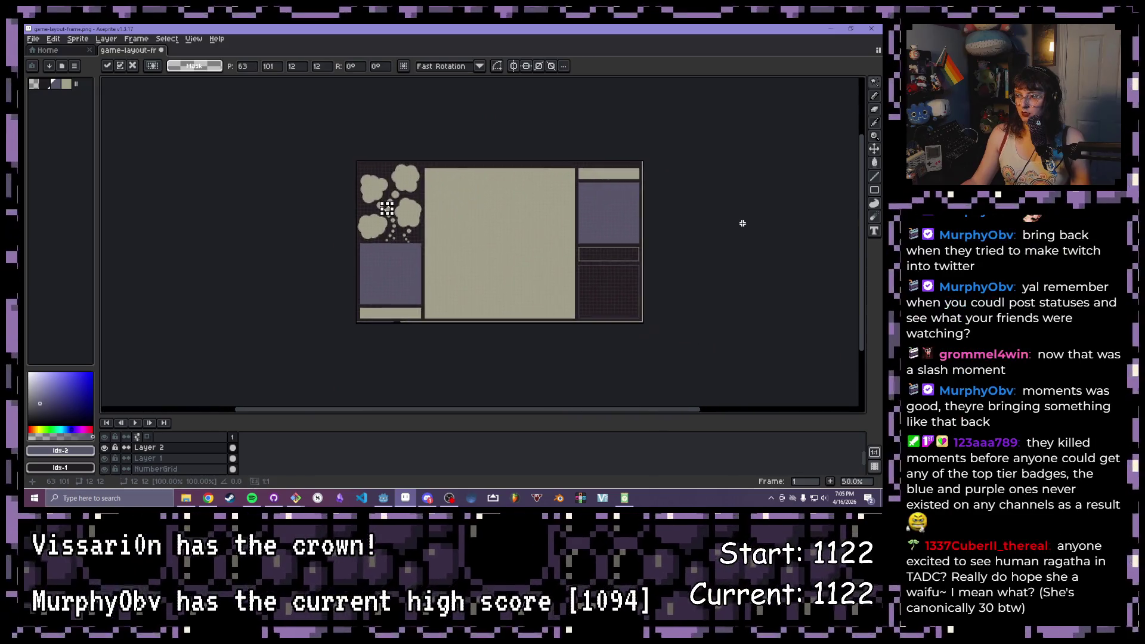
pyautogui.press('Return')
pyautogui.scroll(1, 724, 226)
pyautogui.scroll(-1, 502, 204)
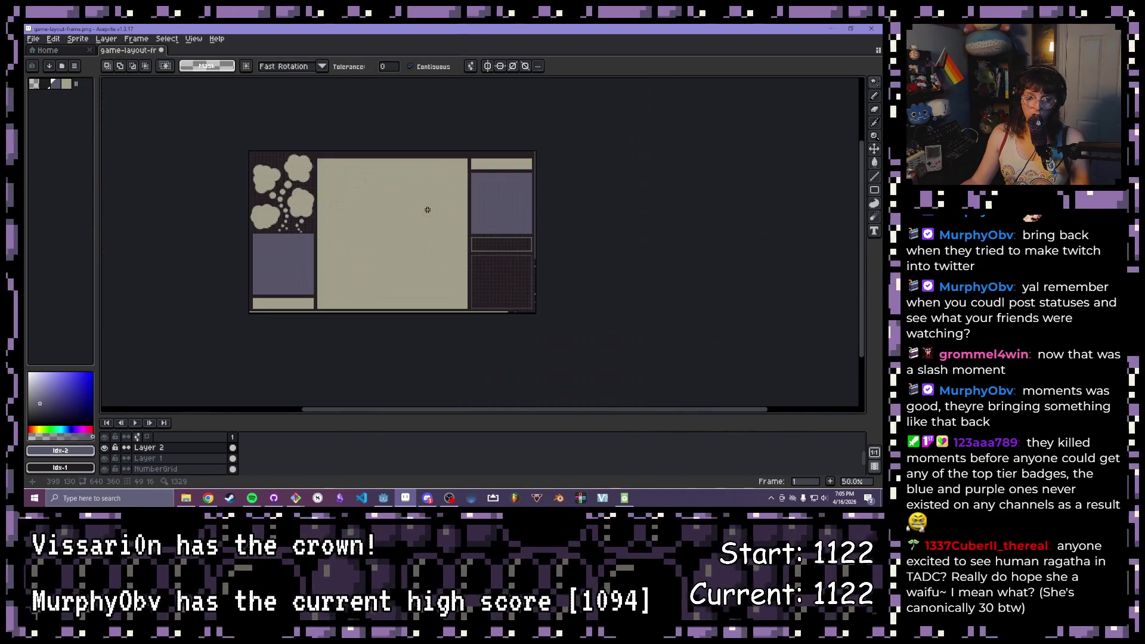
pyautogui.scroll(1, 474, 195)
pyautogui.scroll(-1, 489, 185)
pyautogui.scroll(1, 500, 174)
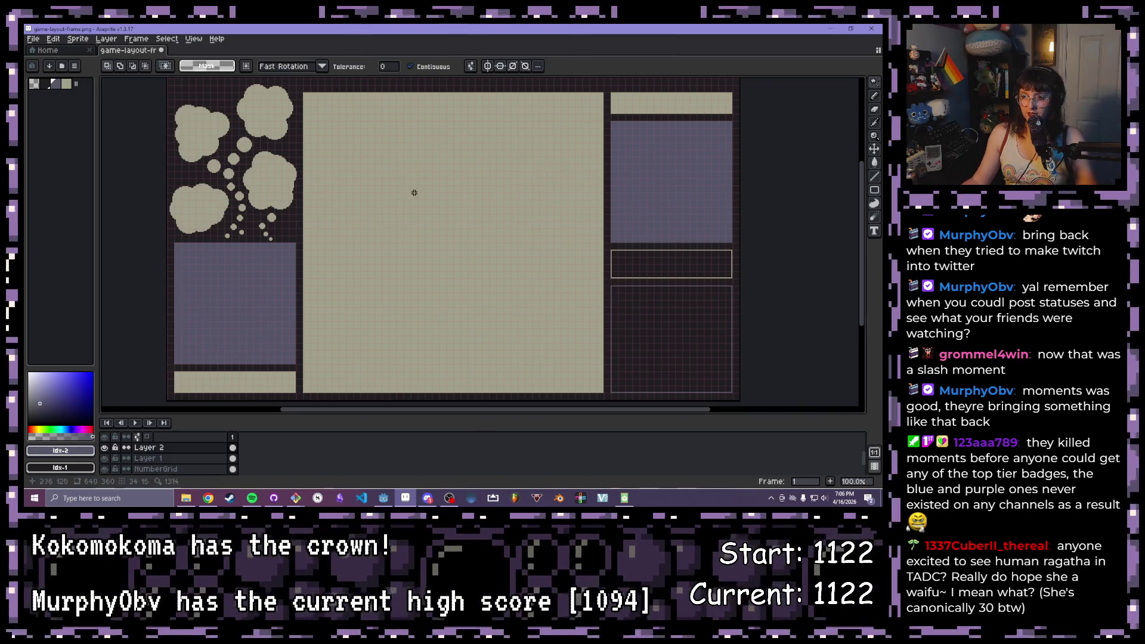
pyautogui.hscroll(2, 414, 193)
pyautogui.scroll(-1, 415, 192)
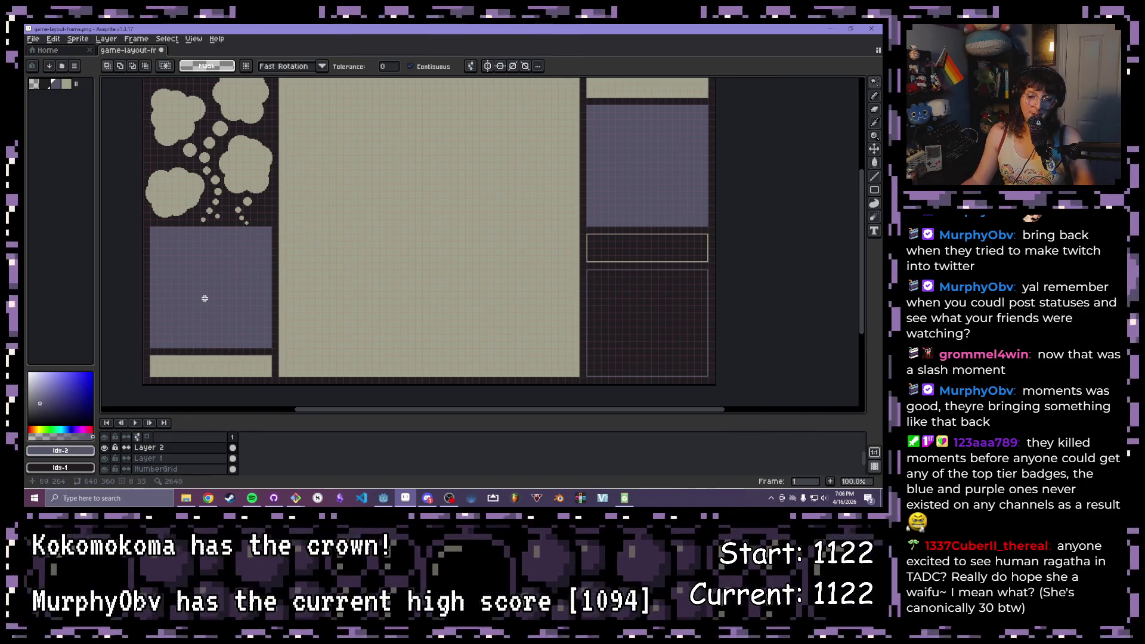
pyautogui.click(235, 268)
pyautogui.hotkey('ctrl', 'd')
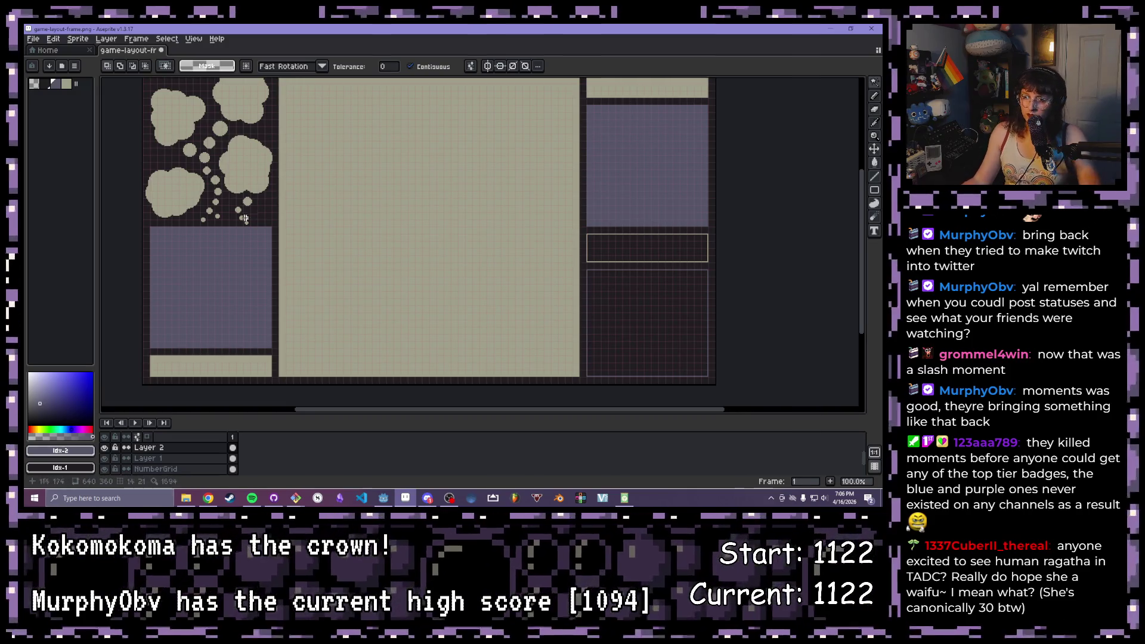
pyautogui.scroll(1, 195, 218)
pyautogui.scroll(-1, 215, 207)
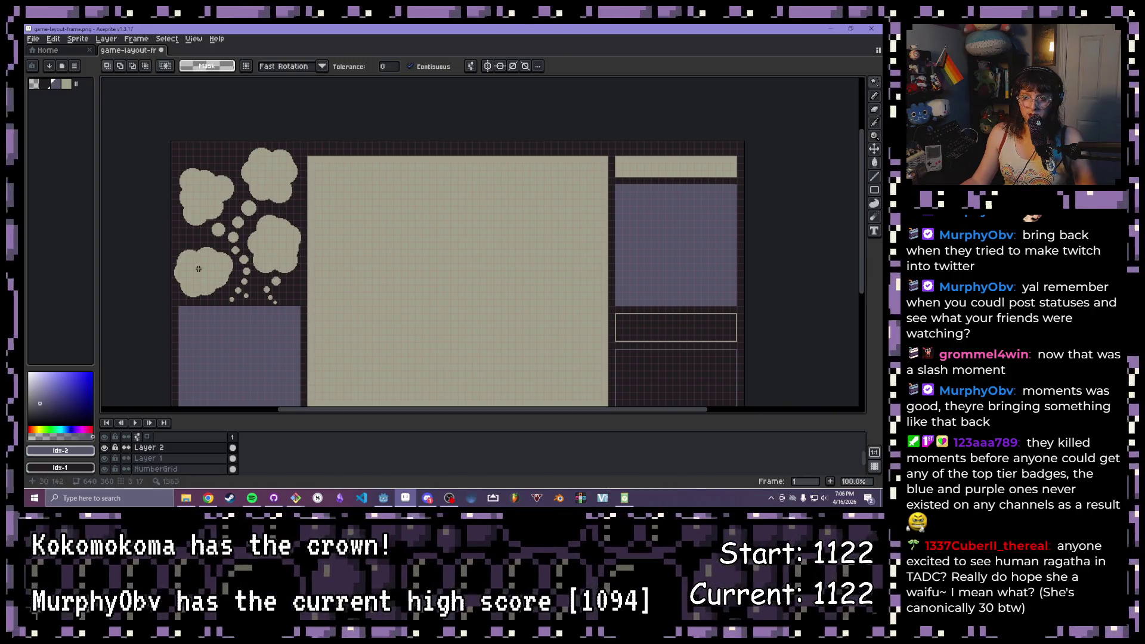
pyautogui.moveTo(267, 282); pyautogui.dragTo(262, 234)
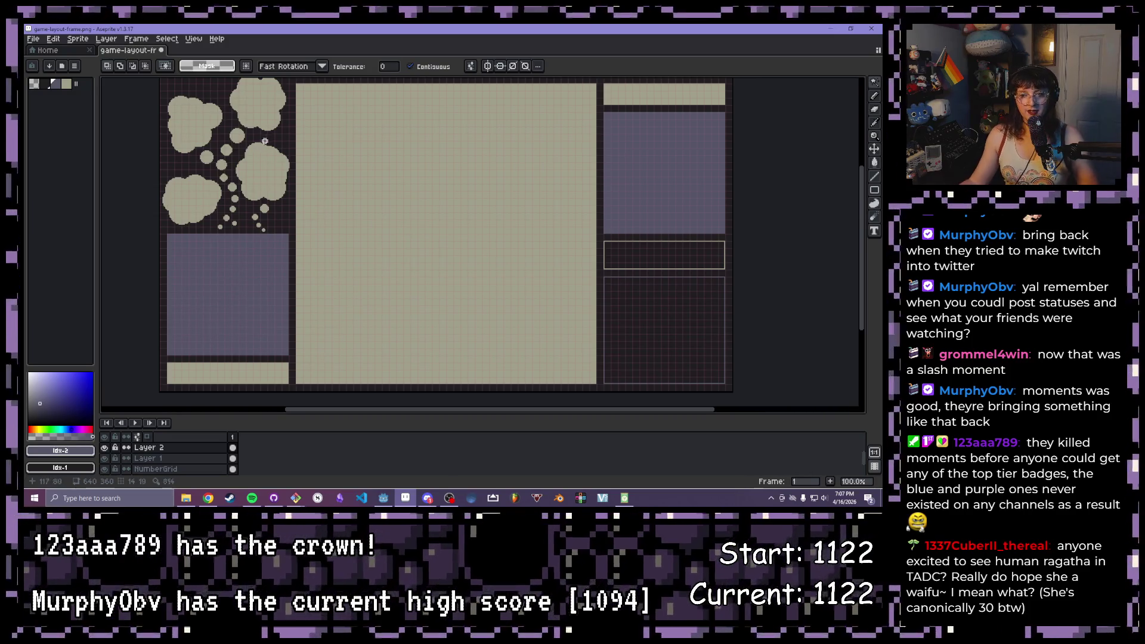
pyautogui.scroll(4, 232, 190)
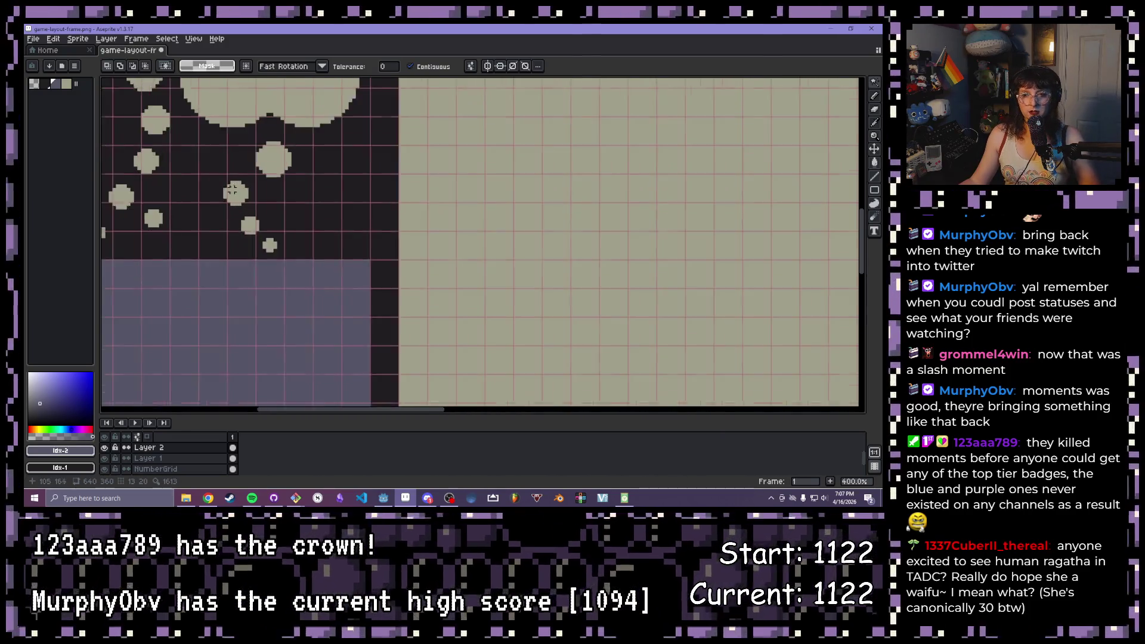
# Nudge one small bubble right and move a tiny bubble up and right
pyautogui.scroll(1, 232, 190)
pyautogui.click(285, 152)
pyautogui.moveTo(285, 152); pyautogui.dragTo(288, 152)
pyautogui.click(236, 197)
pyautogui.moveTo(237, 197); pyautogui.dragTo(246, 182)
# Move the two smallest bubbles up and left and commit their new positions
pyautogui.click(255, 236)
pyautogui.moveTo(256, 236); pyautogui.dragTo(233, 218)
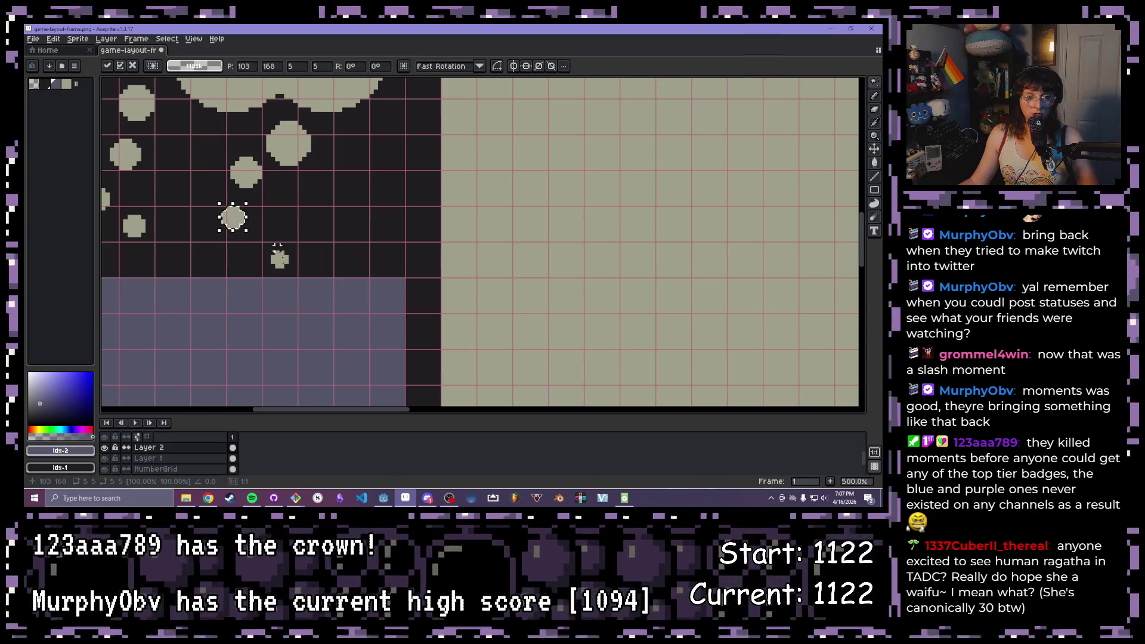
pyautogui.click(284, 262)
pyautogui.moveTo(284, 263); pyautogui.dragTo(253, 261)
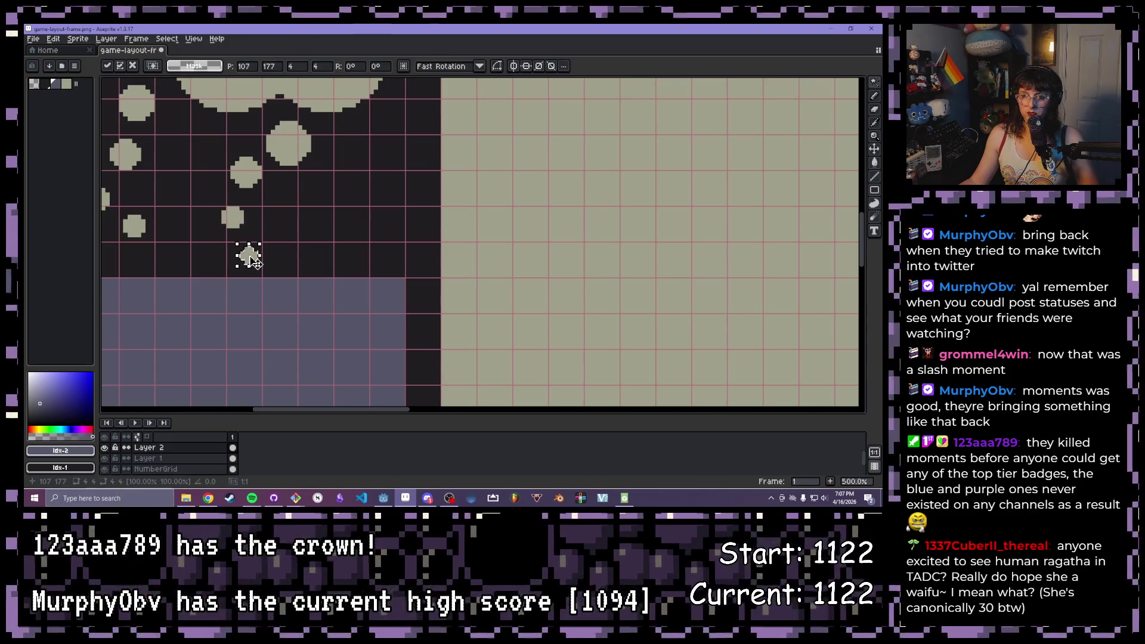
pyautogui.scroll(-3, 401, 235)
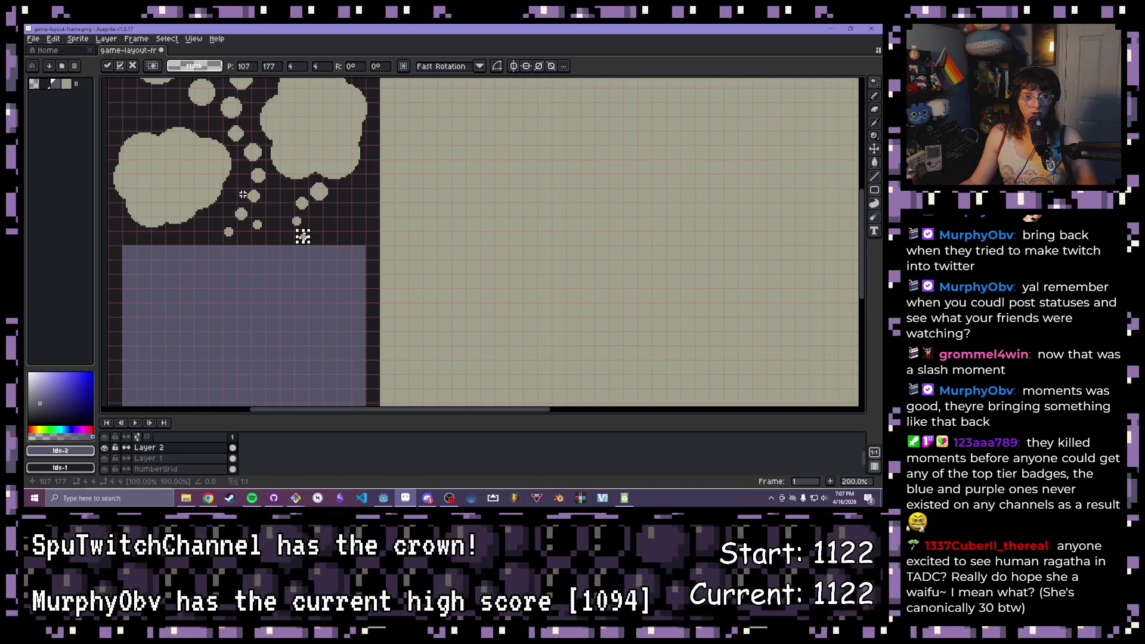
pyautogui.scroll(-1, 337, 199)
pyautogui.moveTo(439, 222)
pyautogui.mouseDown()
pyautogui.moveTo(390, 262)
pyautogui.moveTo(396, 240)
pyautogui.mouseUp()
pyautogui.press('Return')
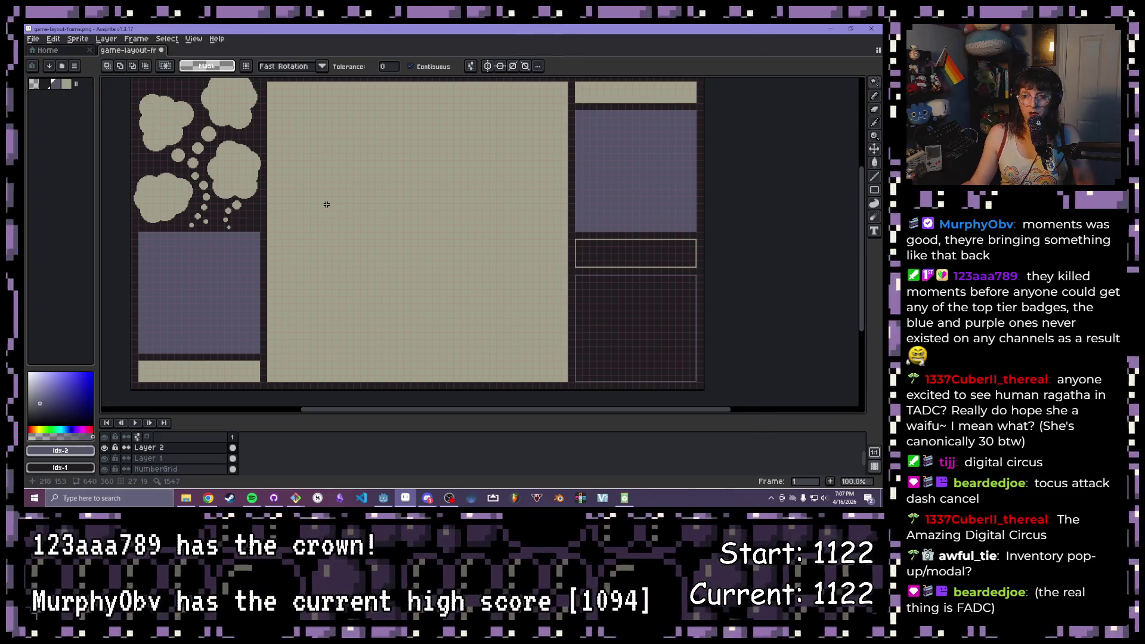
pyautogui.moveTo(326, 205); pyautogui.dragTo(337, 213)
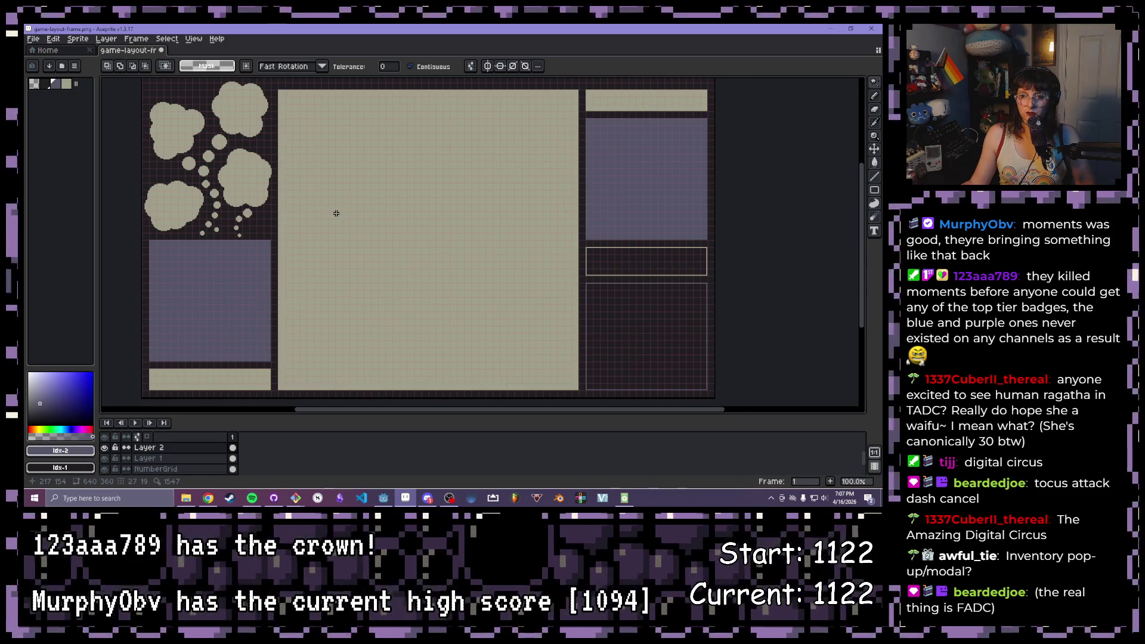
pyautogui.scroll(1, 163, 350)
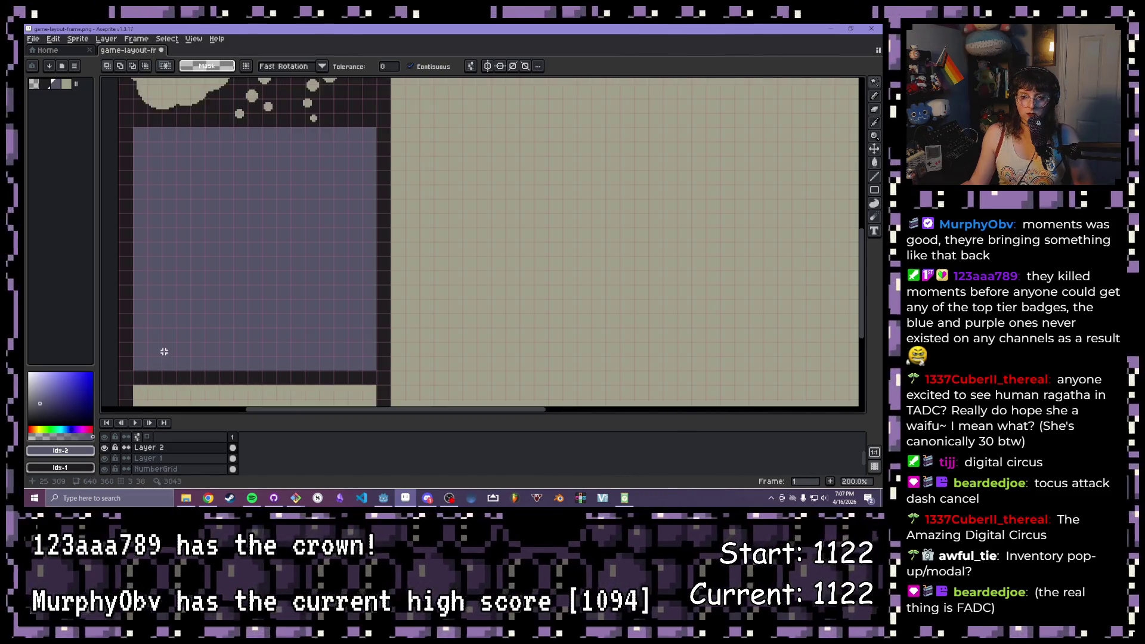
pyautogui.moveTo(163, 350); pyautogui.dragTo(271, 286)
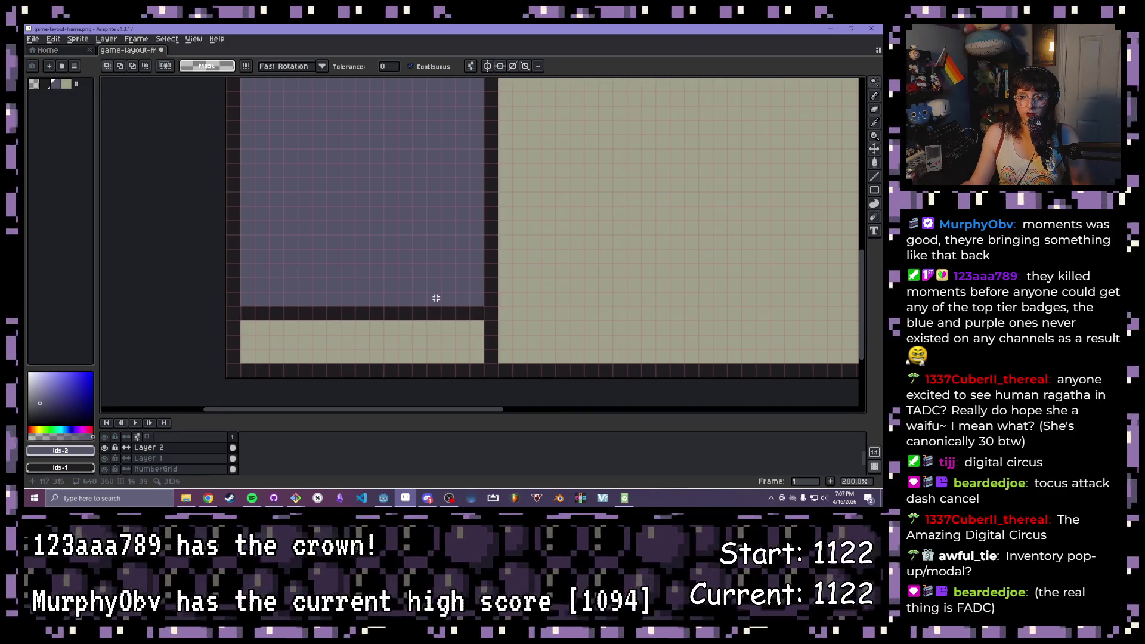
pyautogui.moveTo(460, 184); pyautogui.dragTo(402, 138)
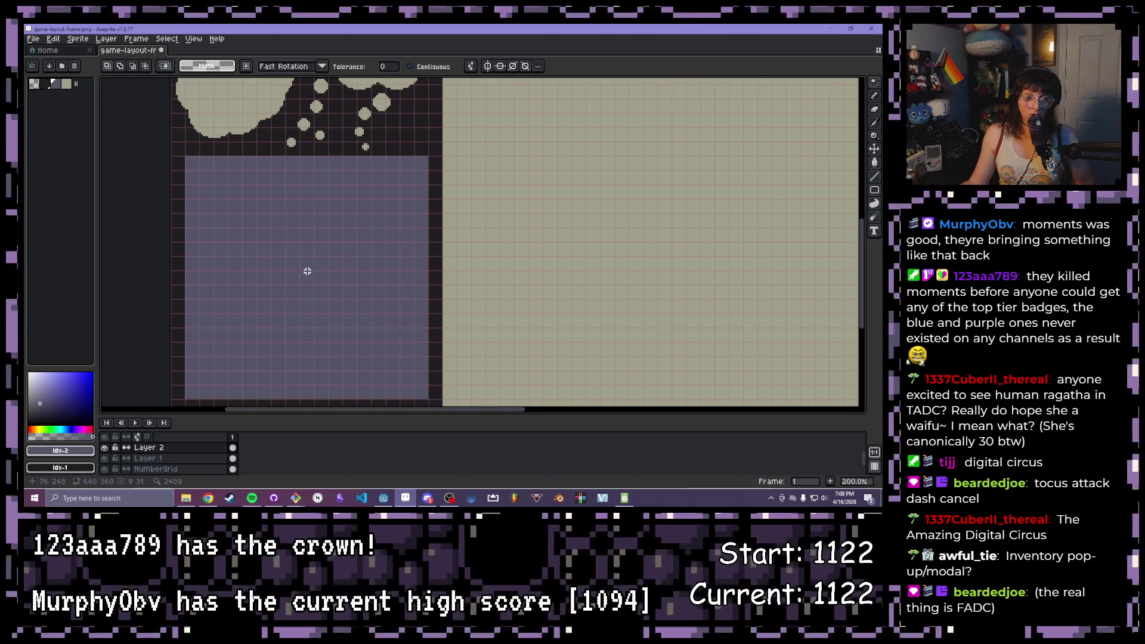
pyautogui.moveTo(404, 209); pyautogui.dragTo(337, 207)
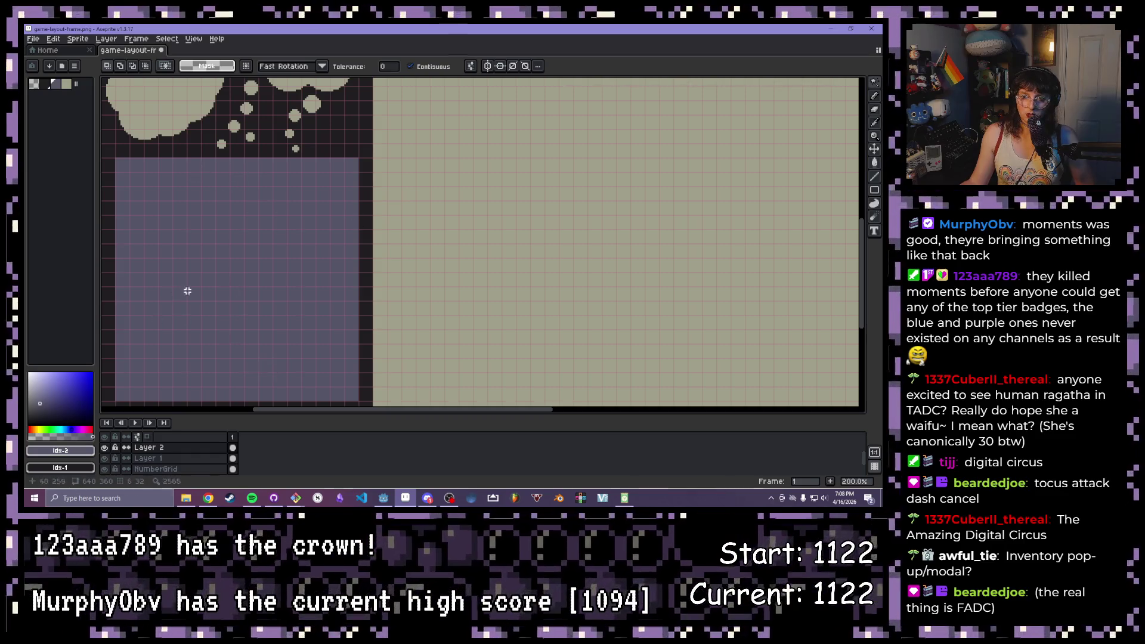
pyautogui.scroll(-2, 250, 266)
pyautogui.scroll(1, 250, 196)
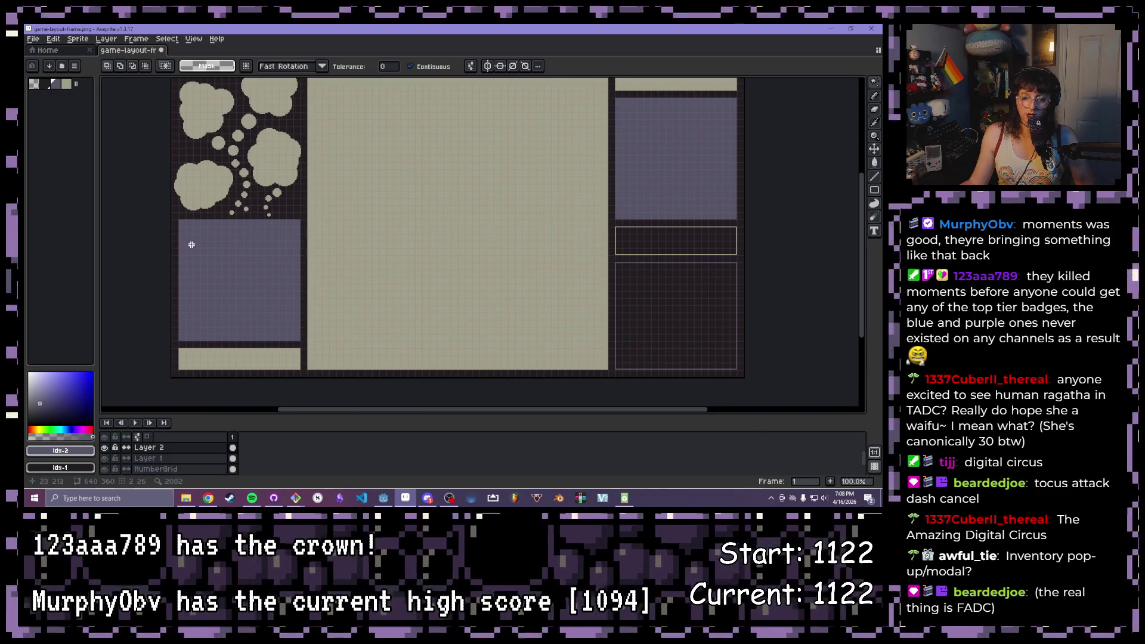
pyautogui.moveTo(406, 220); pyautogui.dragTo(369, 230)
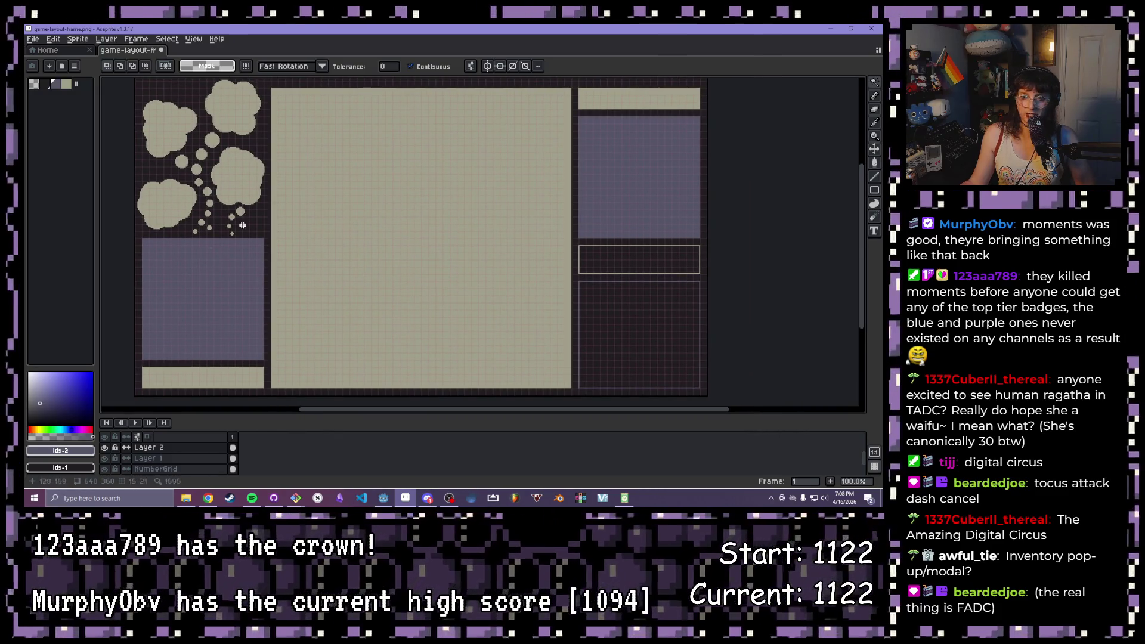